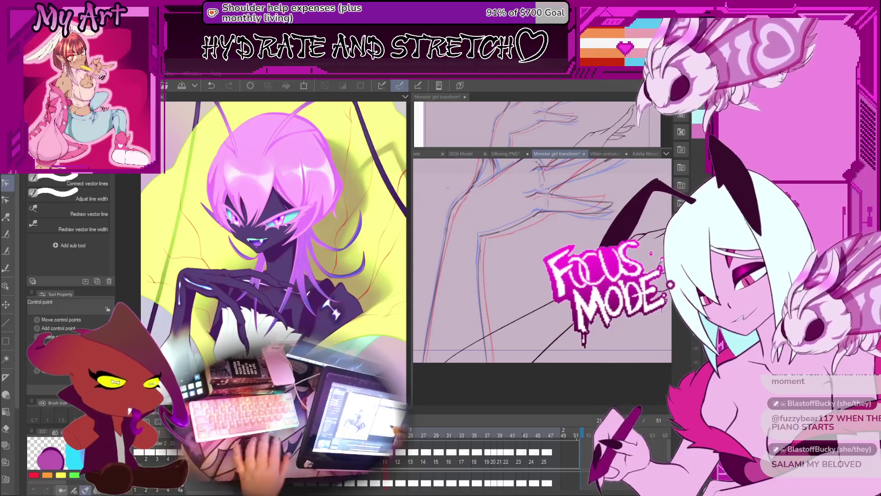
# Save the Monster girl transform animation file, then undo the last change.
pyautogui.hotkey('ctrl', 's')
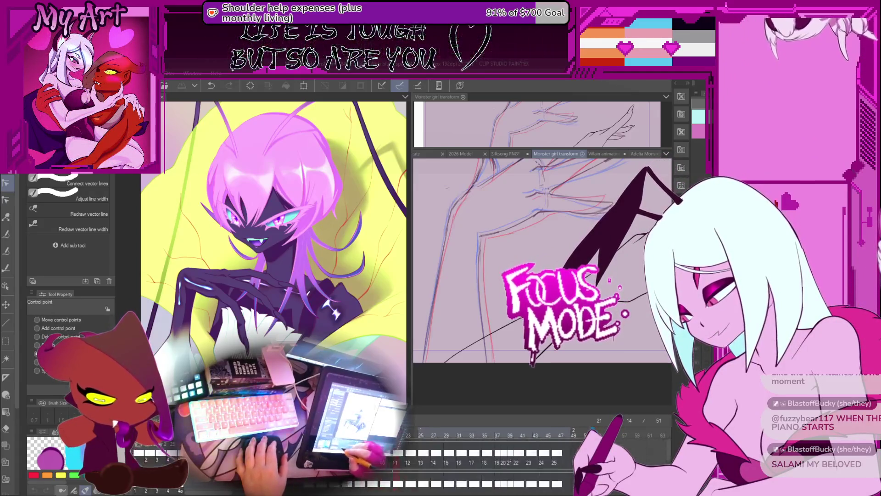
pyautogui.hotkey('ctrl', 'z')
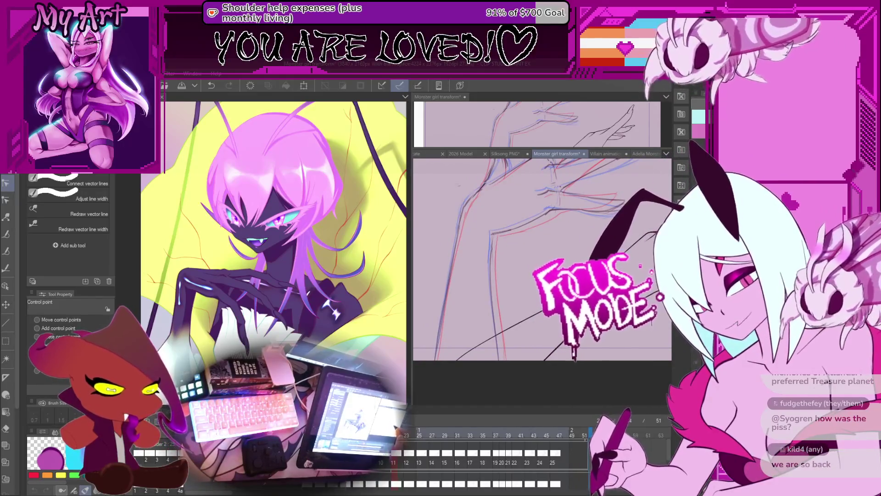
# Frame the whole sketched hand with the zoom and play the animation to review the frames.
pyautogui.hotkey('ctrl', '-')
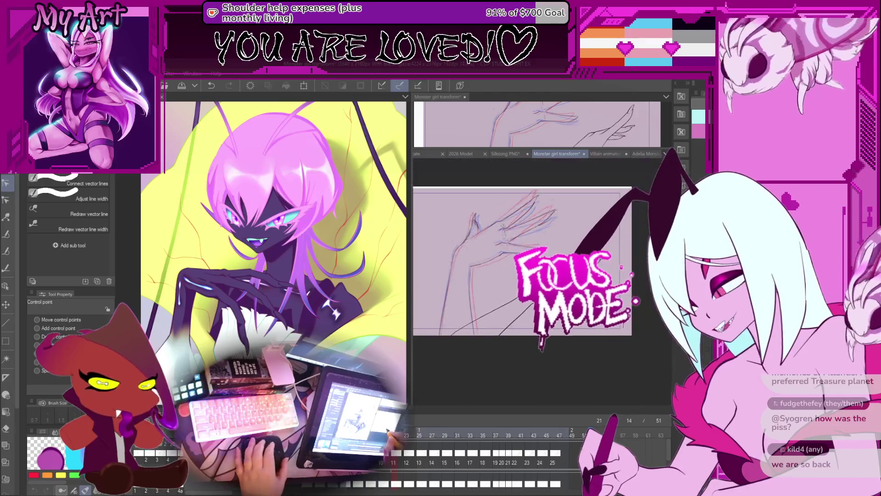
pyautogui.hotkey('ctrl', '+')
pyautogui.hotkey('ctrl', '-')
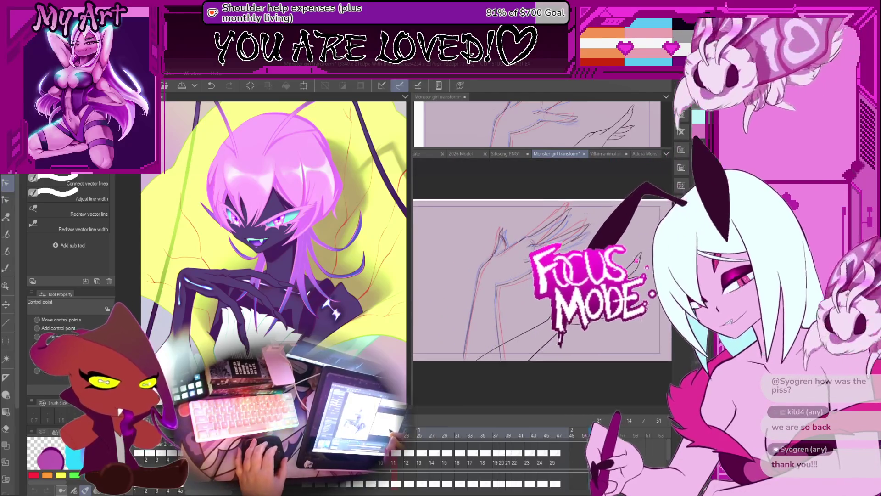
pyautogui.hotkey('ctrl', '+')
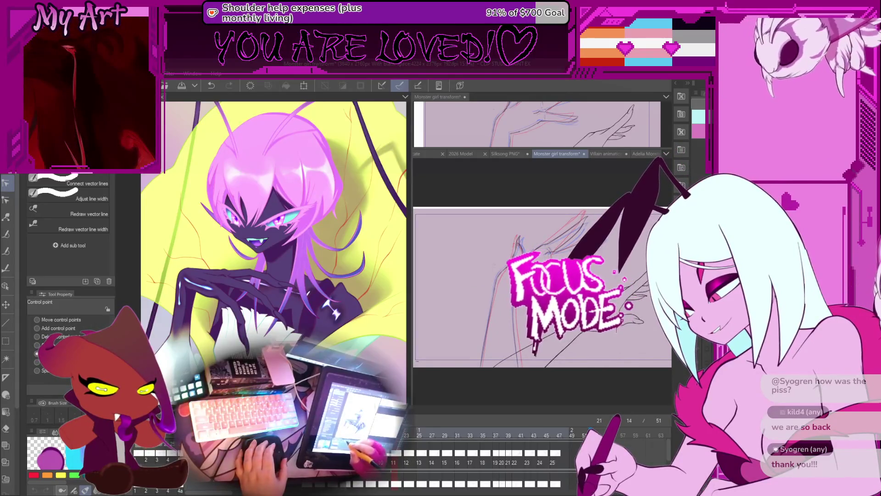
pyautogui.press('space')
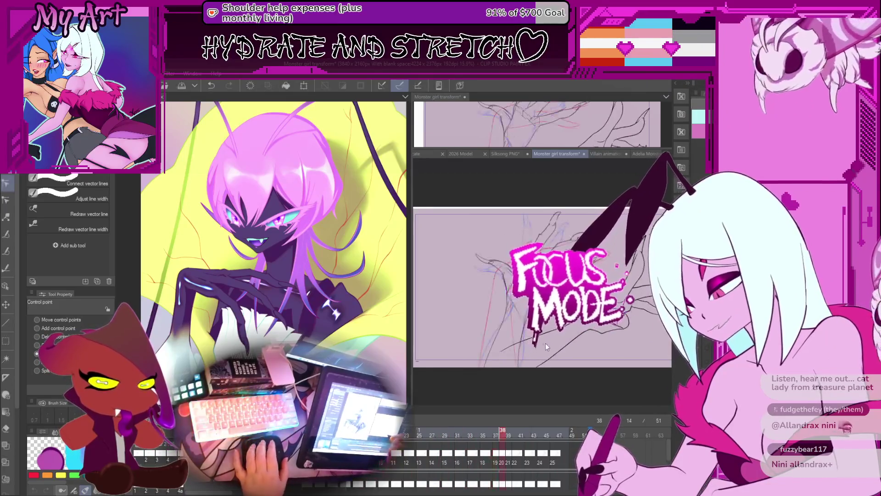
pyautogui.scroll(2, 547, 340)
pyautogui.scroll(-1, 547, 341)
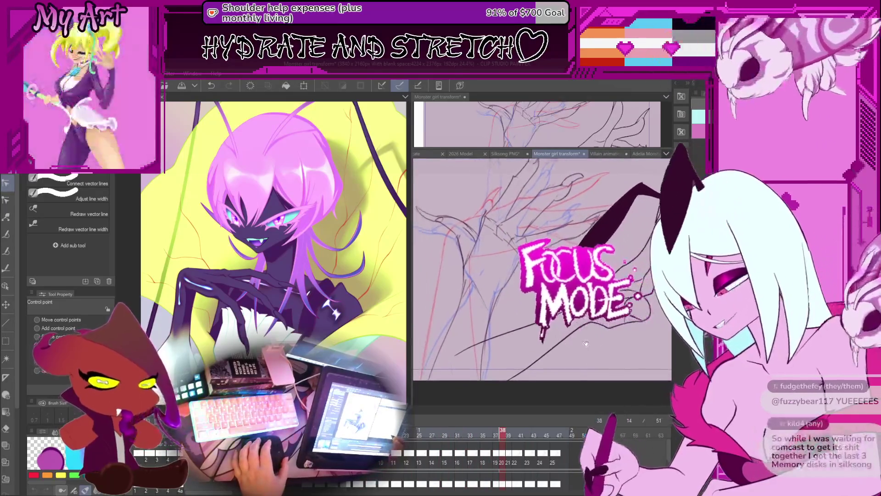
pyautogui.scroll(-1, 560, 344)
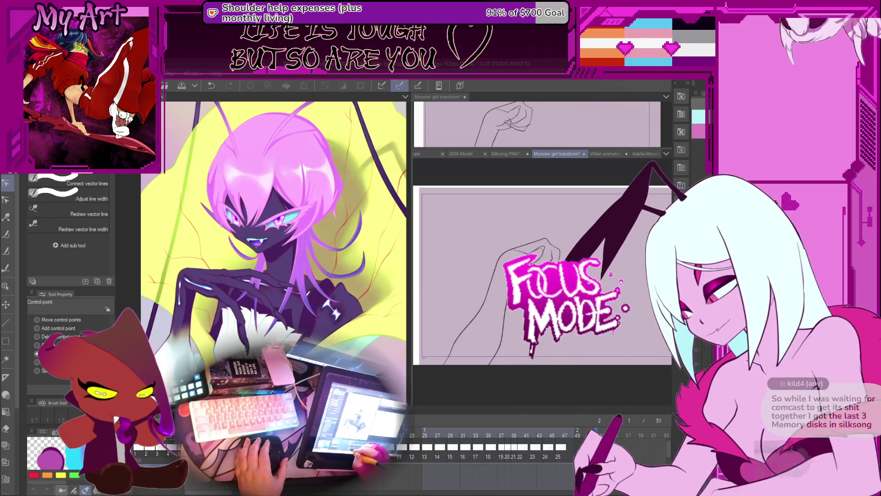
pyautogui.moveTo(493, 311); pyautogui.dragTo(500, 308)
pyautogui.scroll(-1, 500, 308)
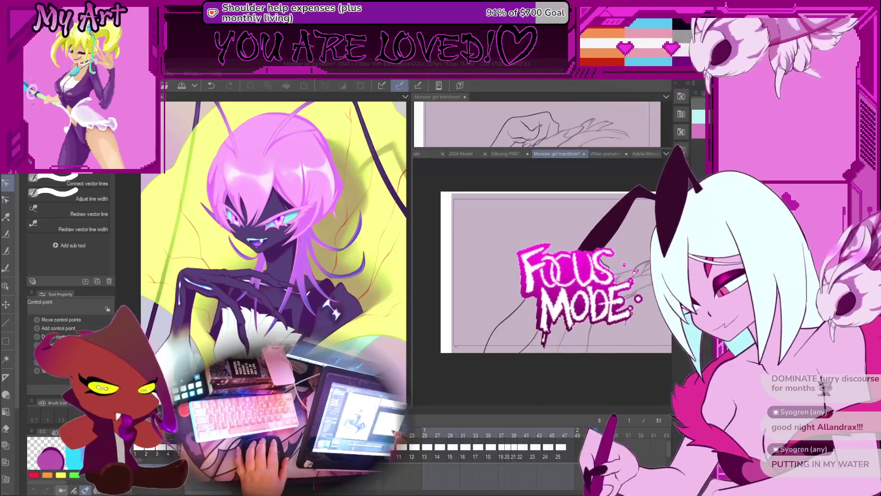
# Fit the canvas in the window, then zoom in on the sketched arm and hand.
pyautogui.hotkey('ctrl', '+')
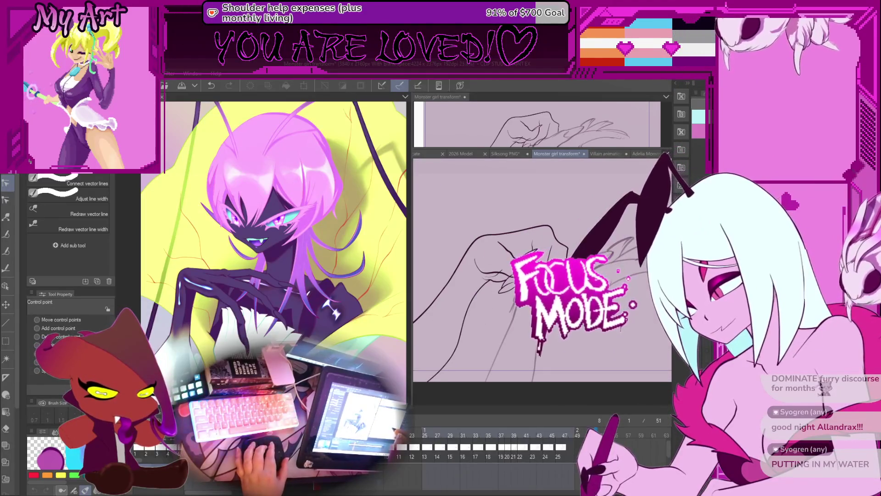
pyautogui.hotkey('ctrl', '+')
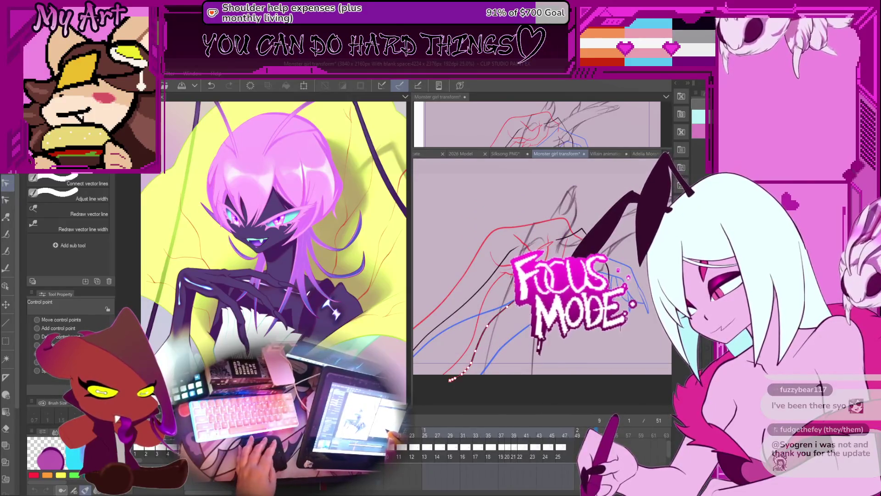
pyautogui.hotkey('ctrl', '0')
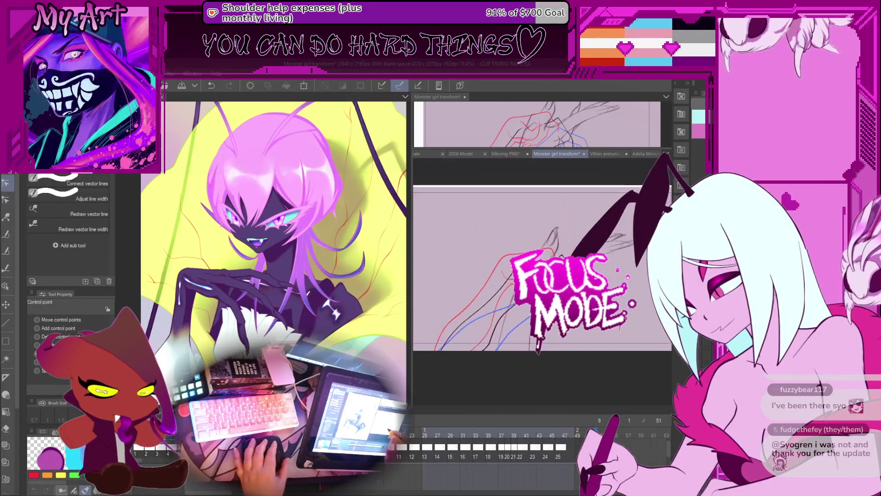
pyautogui.scroll(2, 500, 300)
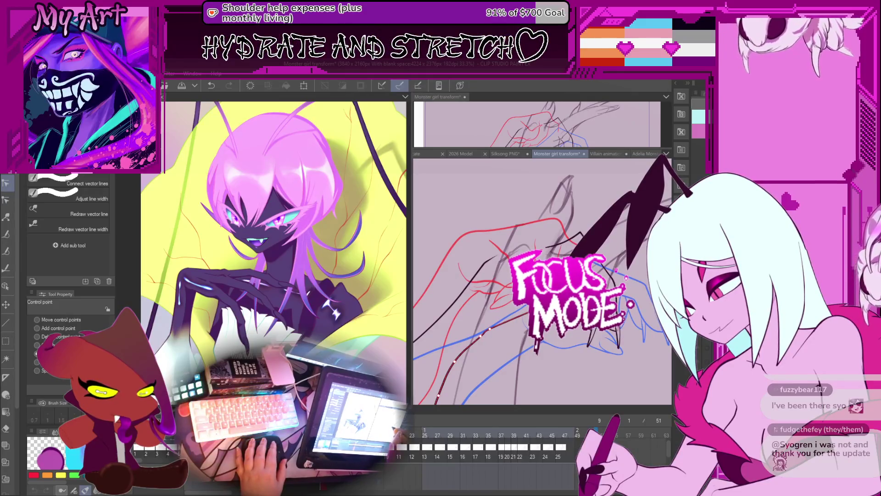
pyautogui.scroll(3, 500, 301)
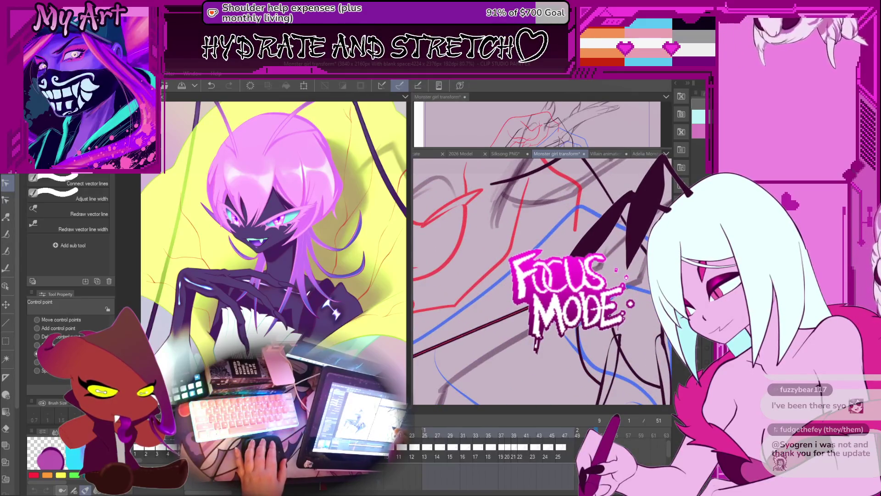
pyautogui.moveTo(505, 280); pyautogui.dragTo(606, 372)
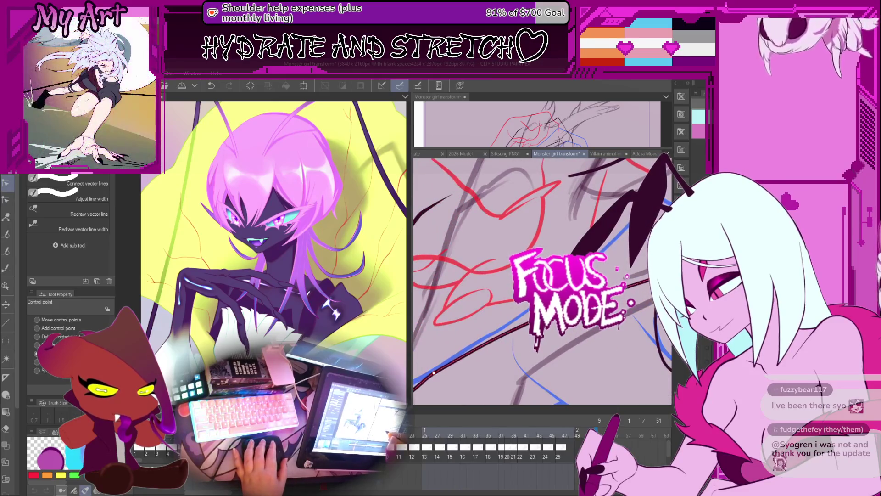
pyautogui.scroll(-3, 495, 259)
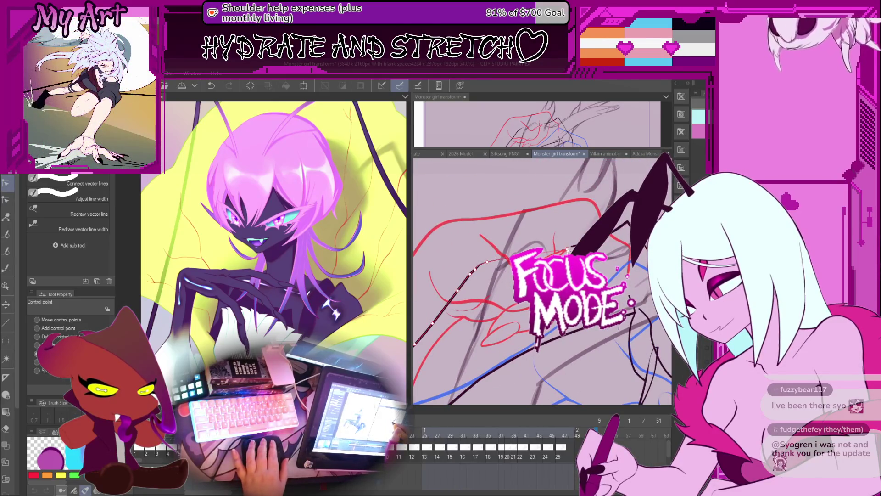
pyautogui.scroll(2, 486, 266)
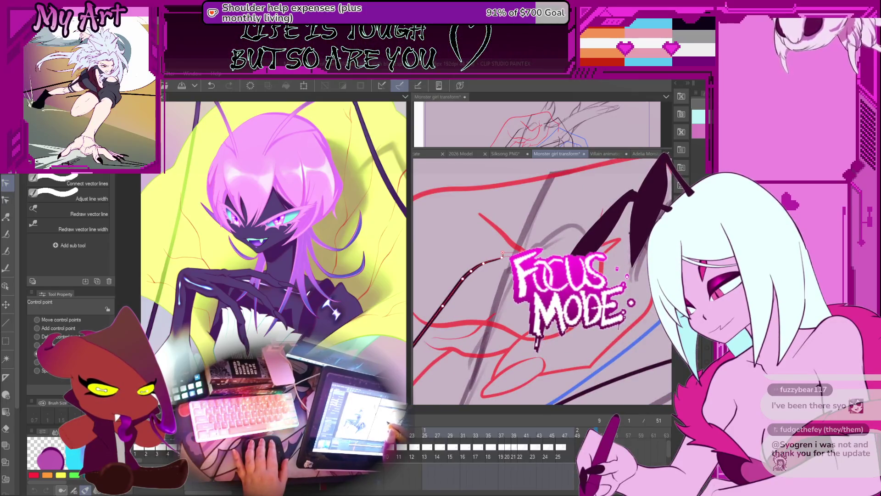
pyautogui.scroll(1, 542, 280)
# Rotate and pan the view to follow the black ink line along the sketch.
pyautogui.moveTo(583, 303); pyautogui.dragTo(609, 325)
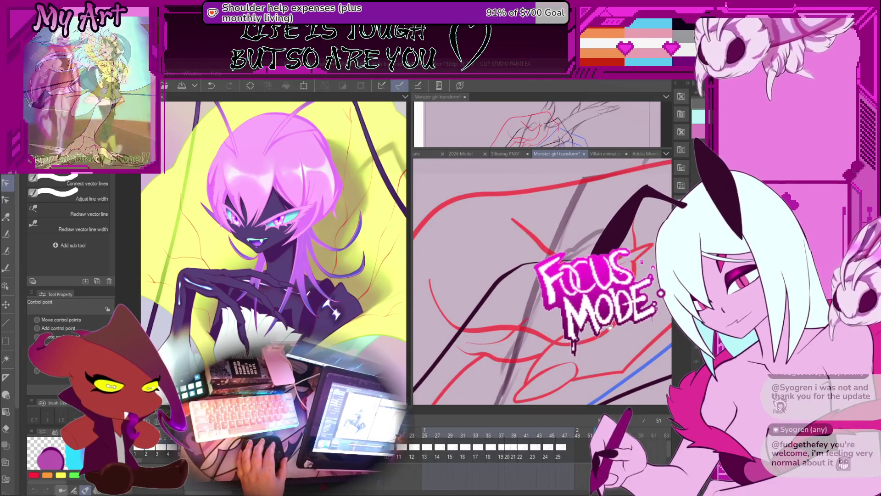
pyautogui.click(529, 265)
pyautogui.moveTo(529, 265)
pyautogui.mouseDown()
pyautogui.moveTo(450, 274)
pyautogui.moveTo(509, 274)
pyautogui.mouseUp()
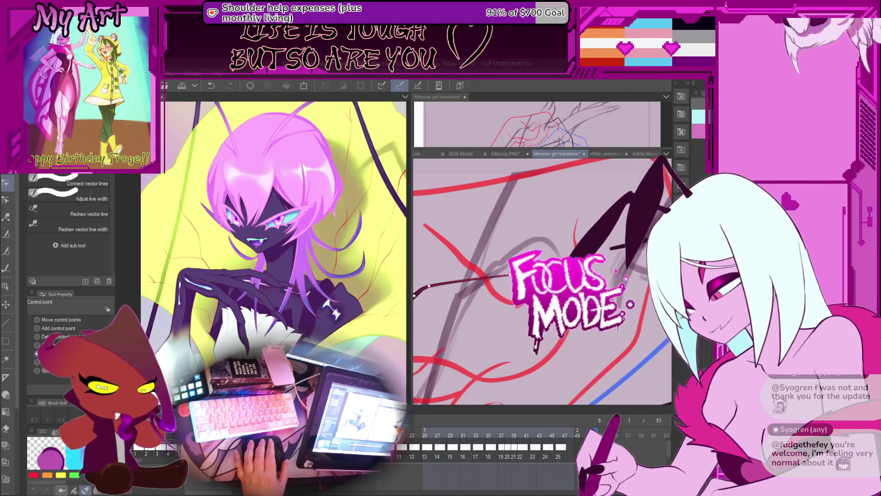
pyautogui.moveTo(617, 253)
pyautogui.mouseDown()
pyautogui.moveTo(570, 287)
pyautogui.moveTo(499, 281)
pyautogui.mouseUp()
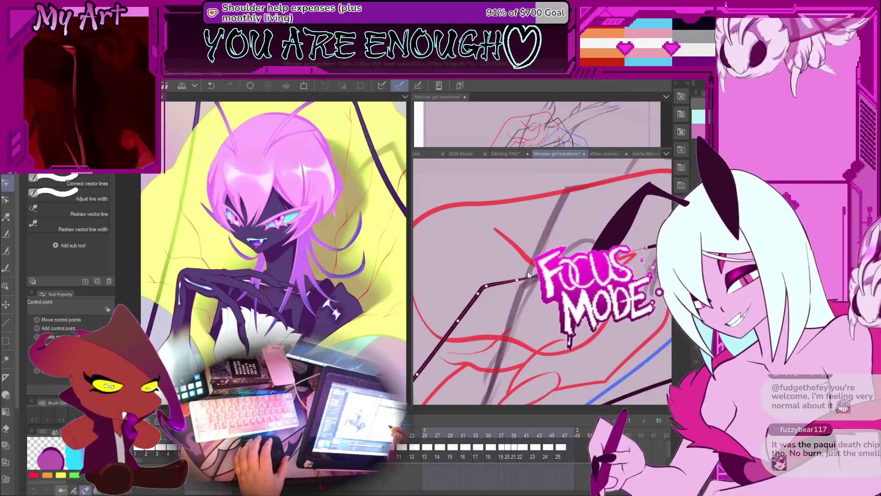
pyautogui.scroll(1, 528, 271)
pyautogui.moveTo(514, 301); pyautogui.dragTo(468, 310)
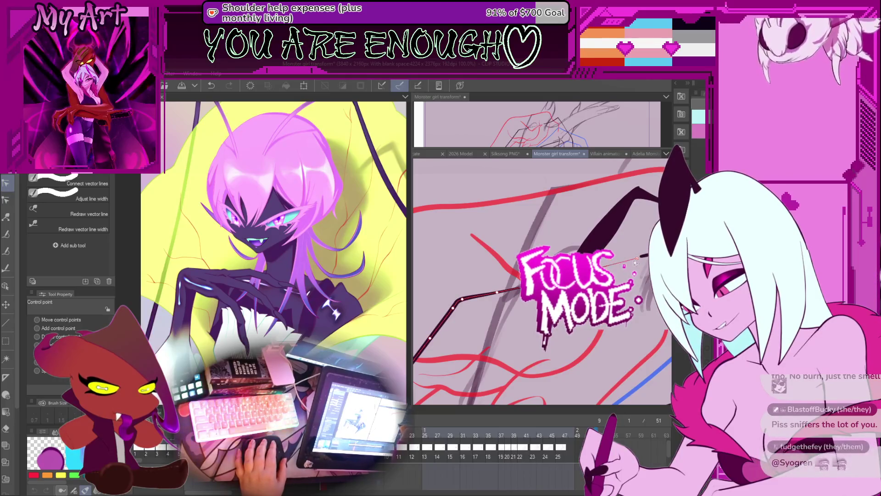
# Ink a black vector stroke toward the upper right over the red sketch, undoing and redoing it.
pyautogui.moveTo(637, 259); pyautogui.dragTo(611, 261)
pyautogui.hotkey('ctrl', 'z')
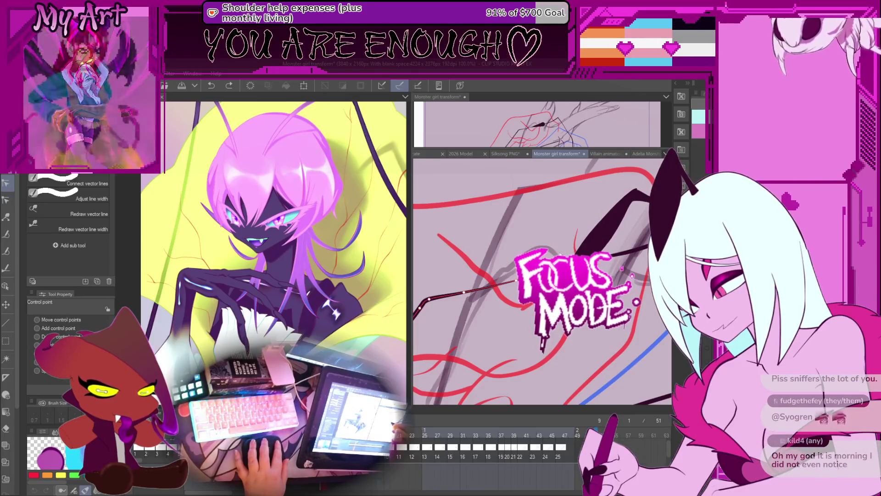
pyautogui.hotkey('ctrl', 'y')
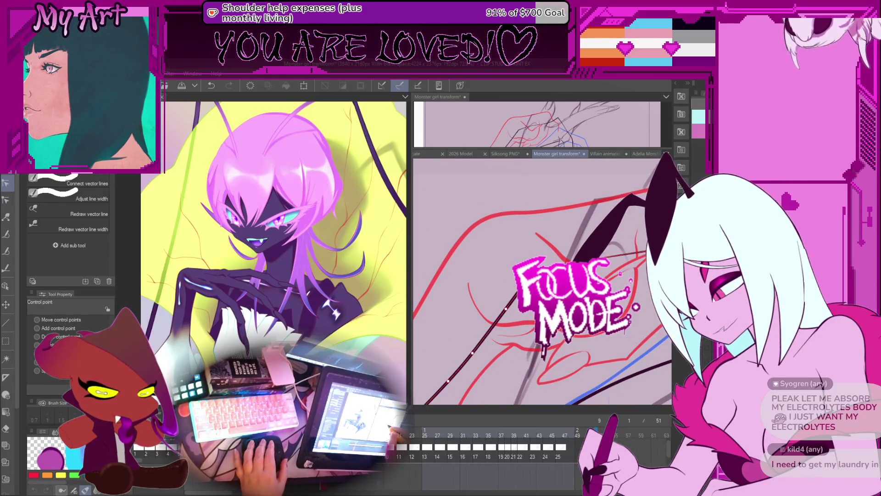
pyautogui.scroll(-5, 513, 280)
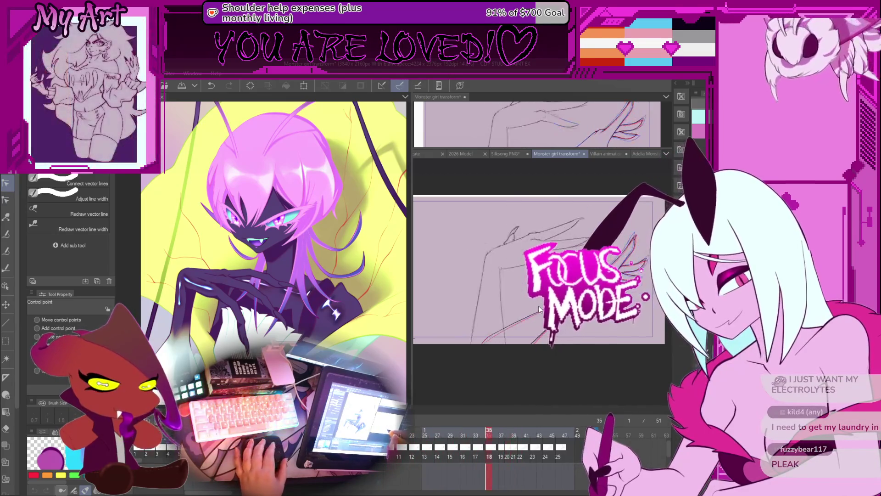
# Pan the view during playback, then zoom into frame 7's rough sketch.
pyautogui.moveTo(540, 309); pyautogui.dragTo(565, 290)
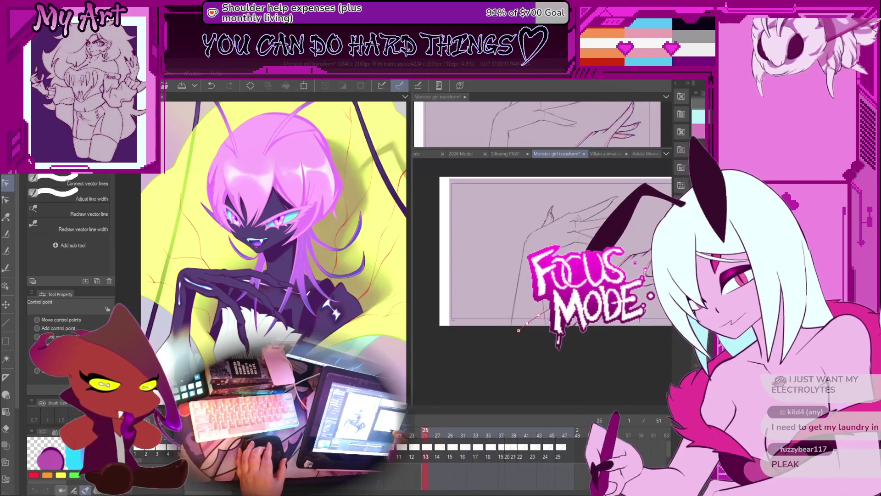
pyautogui.moveTo(555, 271); pyautogui.dragTo(546, 301)
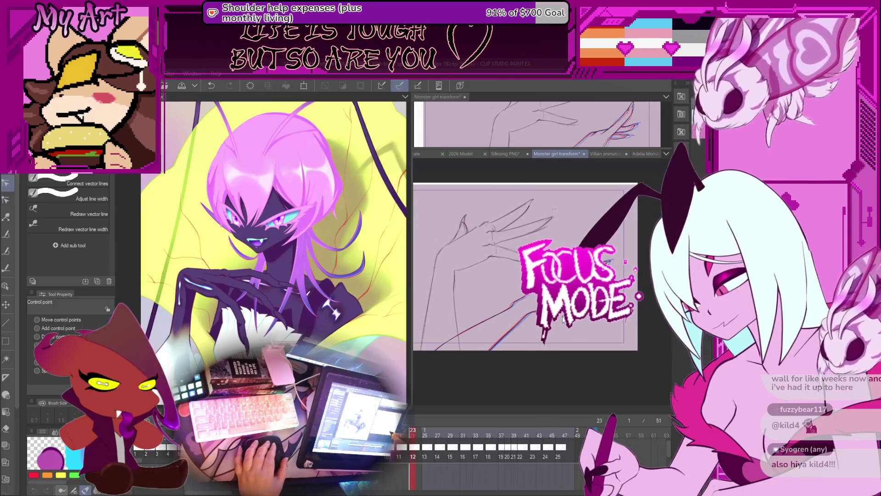
pyautogui.scroll(3, 551, 319)
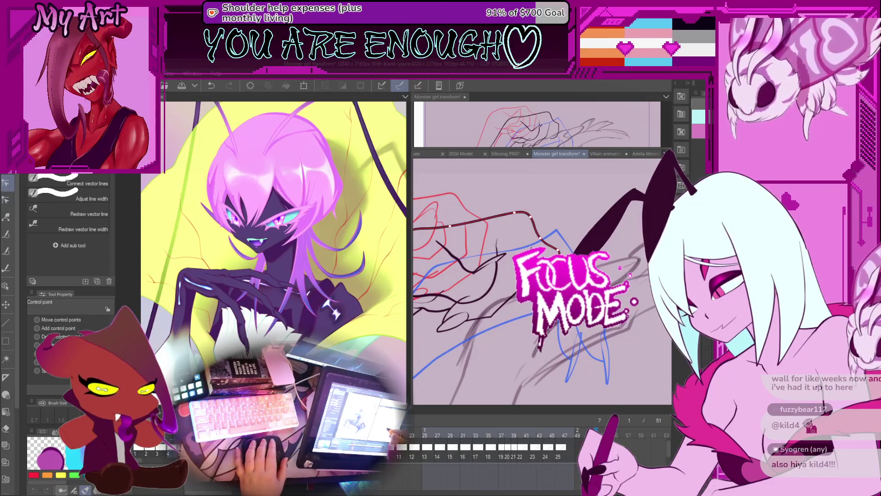
# Pan over the hand sketch and flip between frames 5 and 7 to compare the lineart.
pyautogui.moveTo(515, 323); pyautogui.dragTo(560, 315)
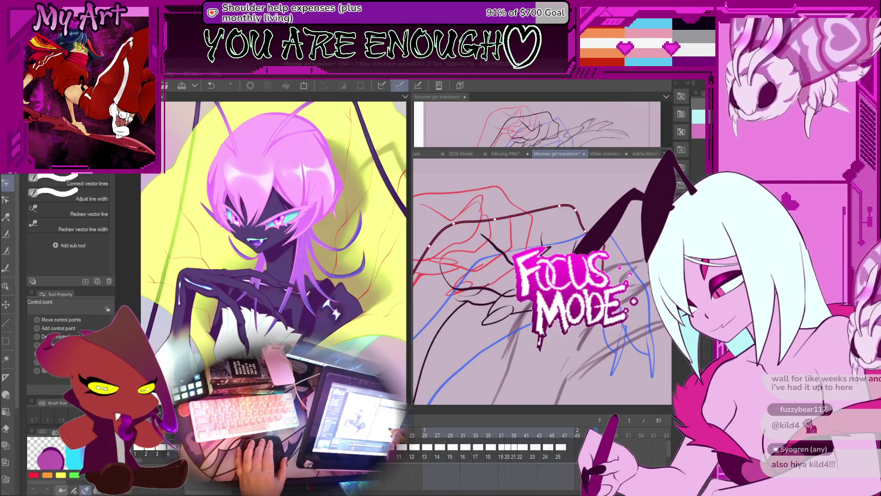
pyautogui.moveTo(506, 286); pyautogui.dragTo(528, 308)
pyautogui.press('e')
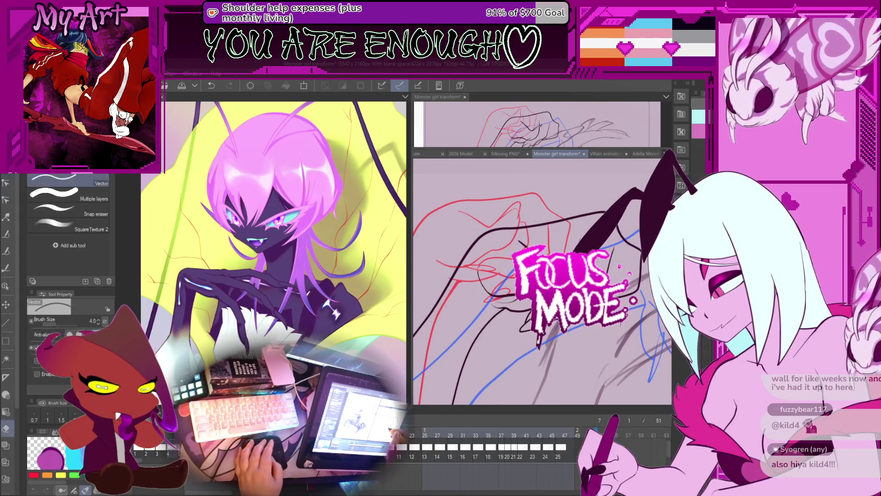
pyautogui.moveTo(482, 285); pyautogui.dragTo(551, 275)
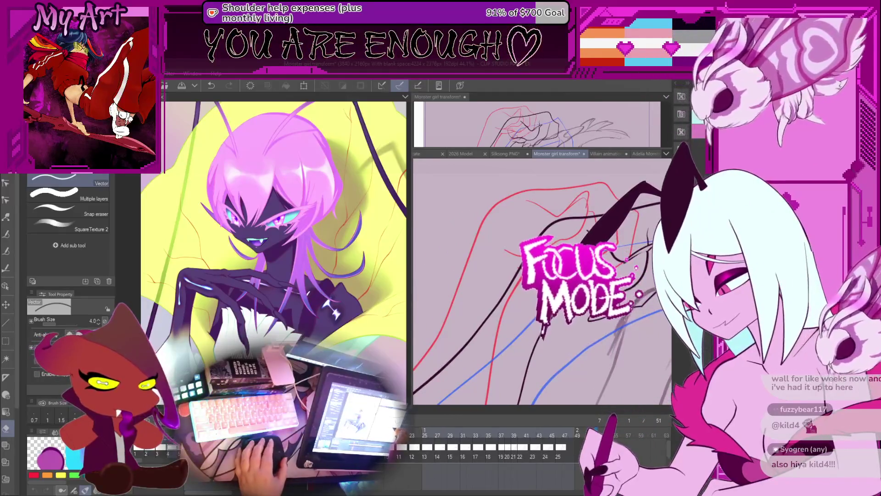
pyautogui.scroll(-2, 560, 323)
pyautogui.scroll(1, 560, 323)
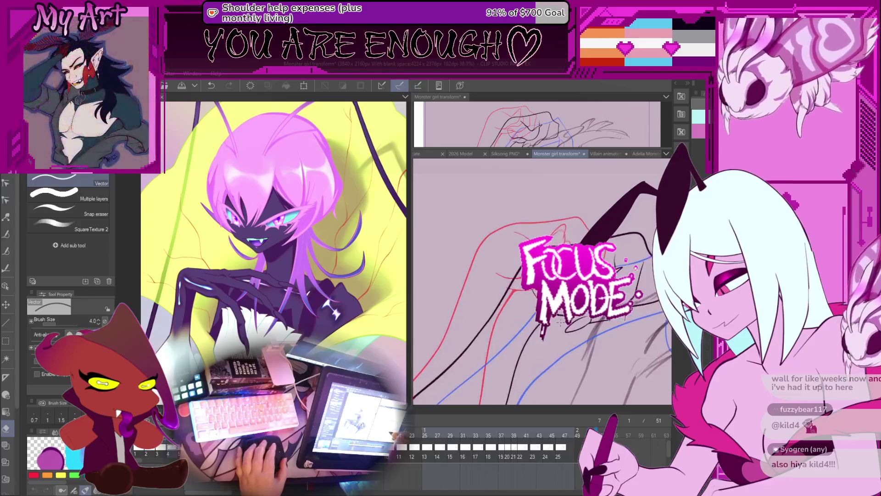
pyautogui.press('Left')
pyautogui.press('Left')
pyautogui.press('Right')
pyautogui.press('Right')
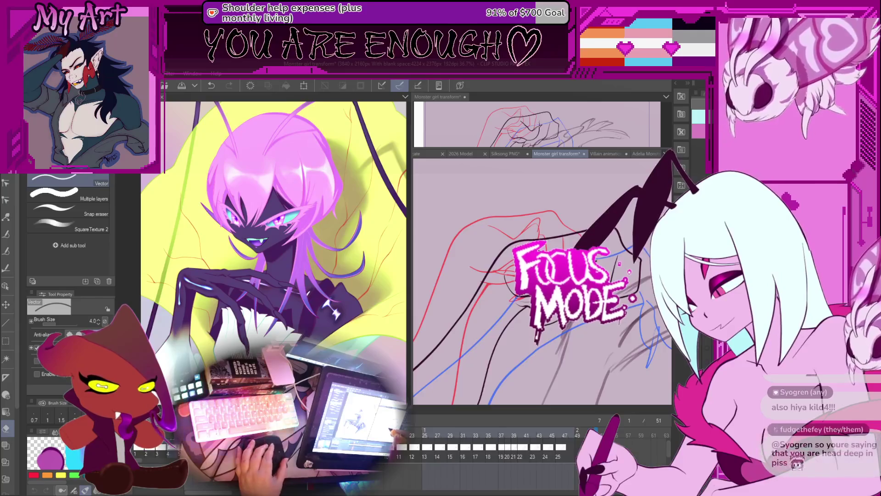
pyautogui.press('Left')
pyautogui.press('Left')
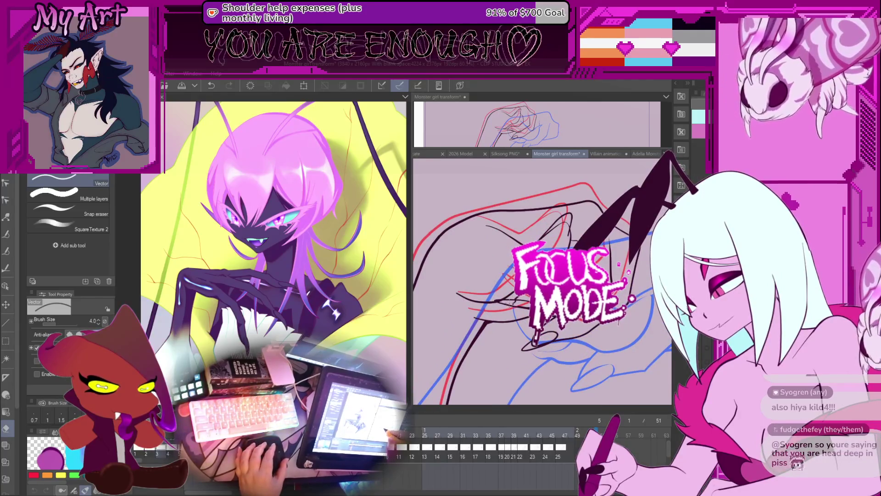
pyautogui.scroll(2, 541, 280)
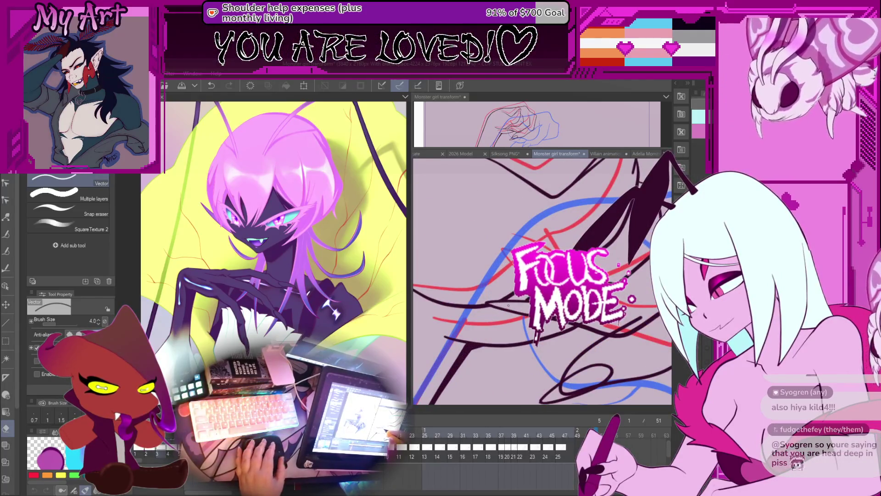
# Adjust vector control points with Correct line and erase stray ink strokes around the hand.
pyautogui.press('y')
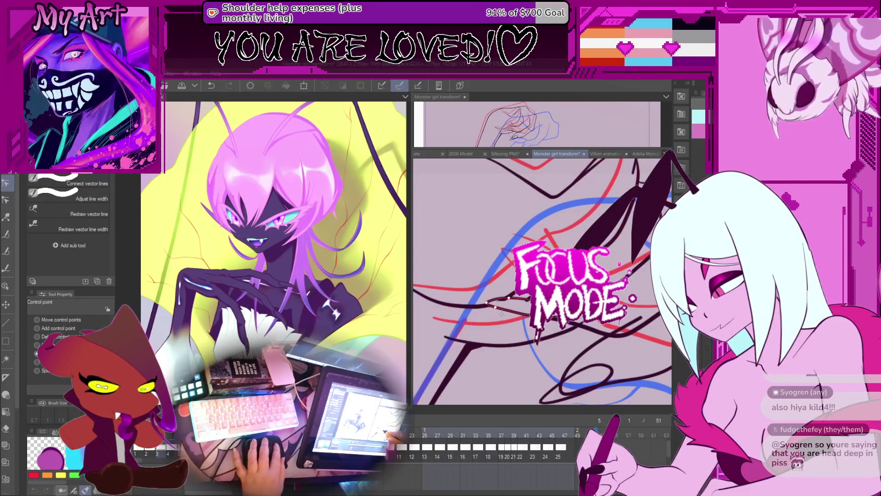
pyautogui.press('e')
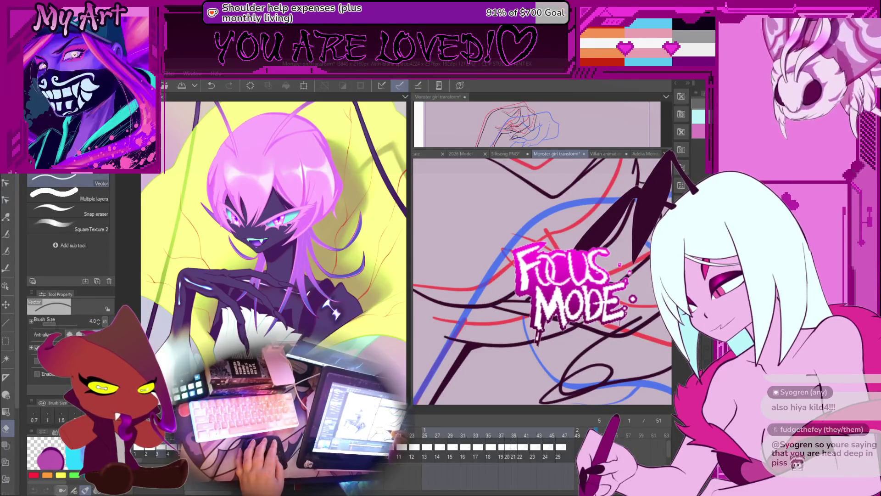
pyautogui.moveTo(541, 280)
pyautogui.mouseDown()
pyautogui.moveTo(532, 273)
pyautogui.moveTo(551, 271)
pyautogui.mouseUp()
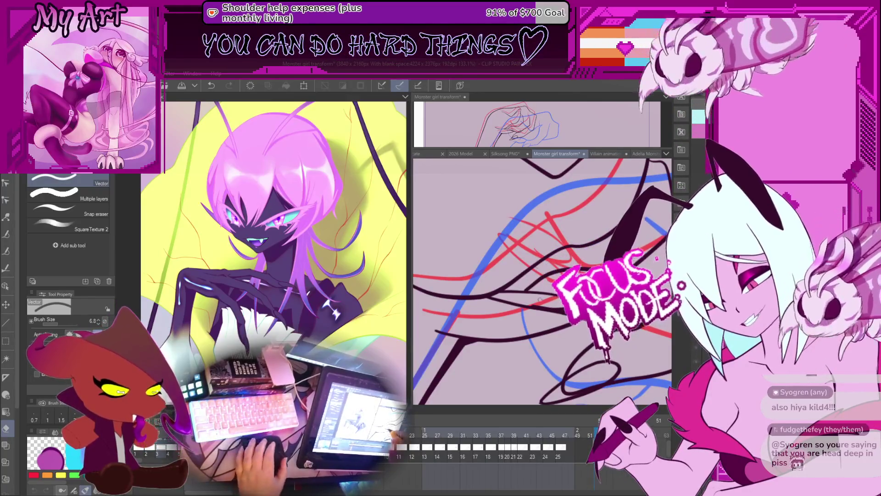
pyautogui.scroll(3, 533, 294)
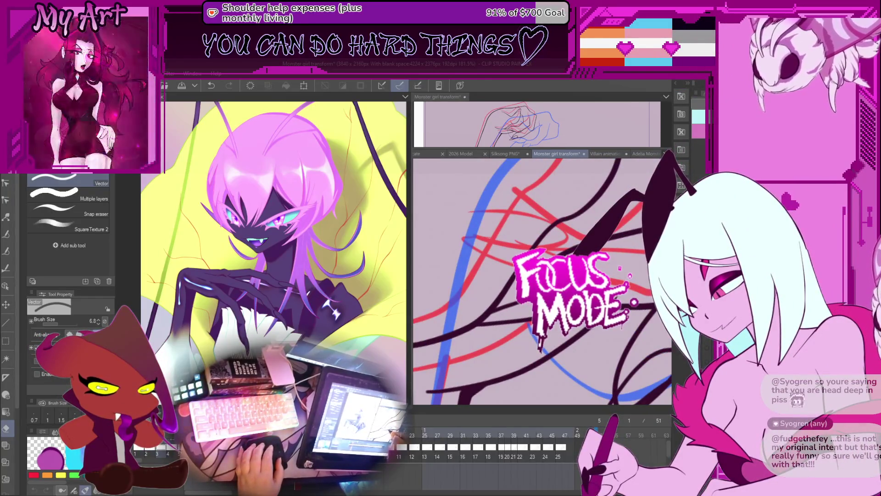
pyautogui.scroll(-1, 542, 280)
pyautogui.scroll(-3, 542, 280)
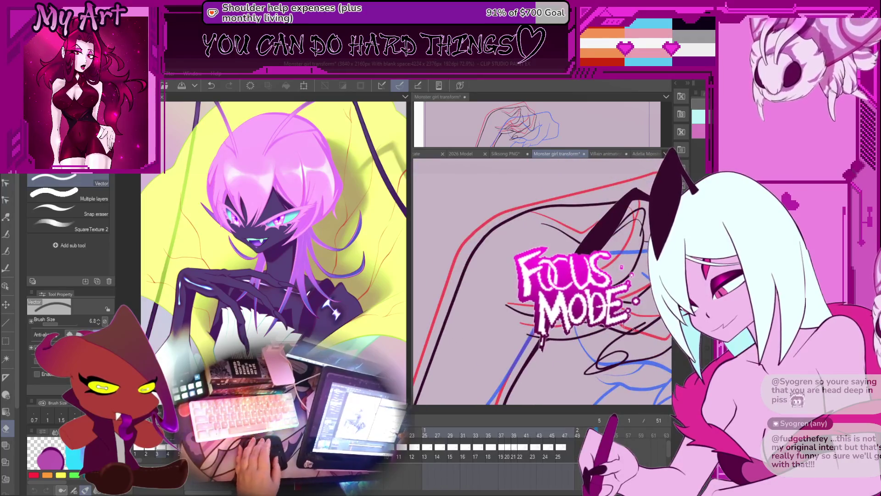
pyautogui.moveTo(607, 344)
pyautogui.mouseDown()
pyautogui.moveTo(578, 321)
pyautogui.moveTo(586, 365)
pyautogui.mouseUp()
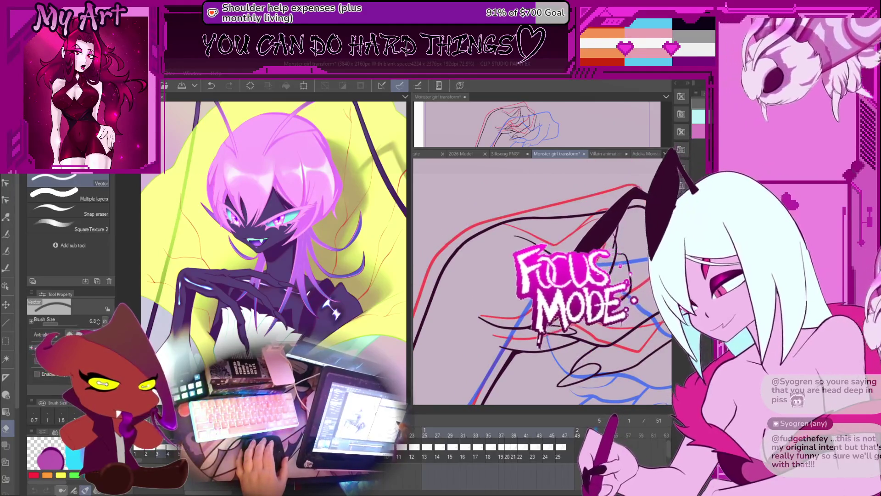
pyautogui.scroll(-2, 542, 280)
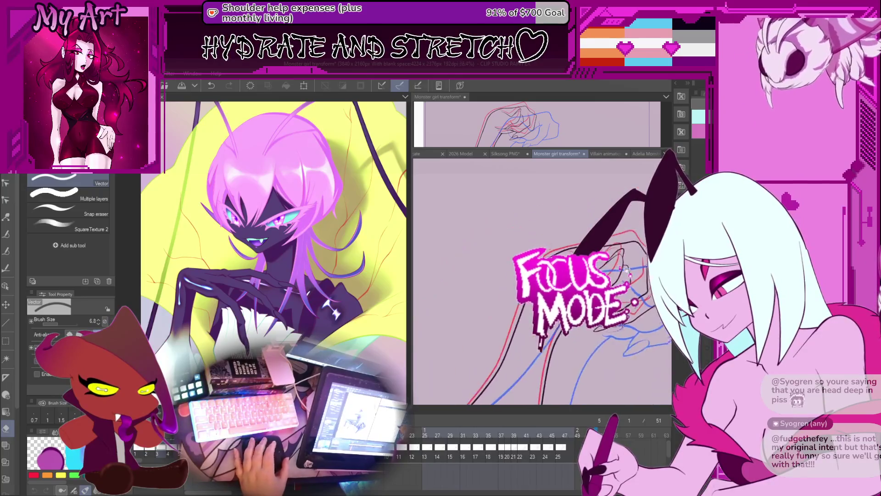
pyautogui.scroll(4, 542, 280)
pyautogui.press('y')
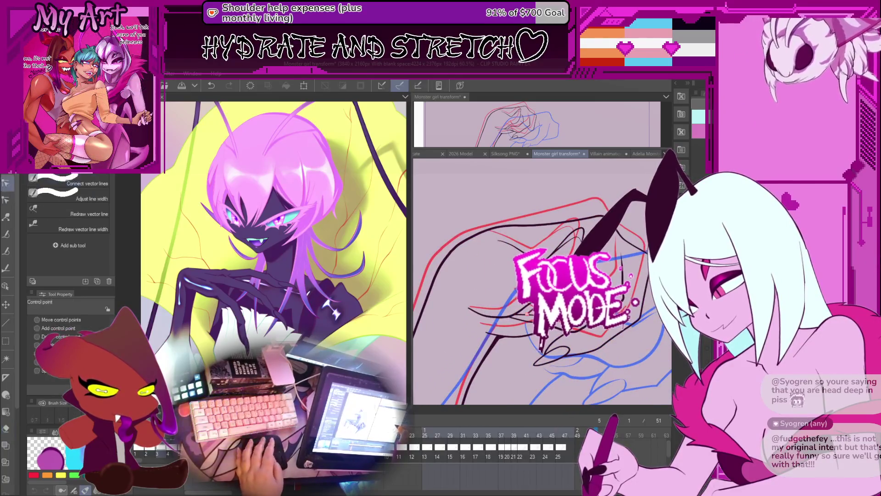
# Lasso part of the lineart, then select a vector ink stroke and zoom in to inspect it.
pyautogui.press('m')
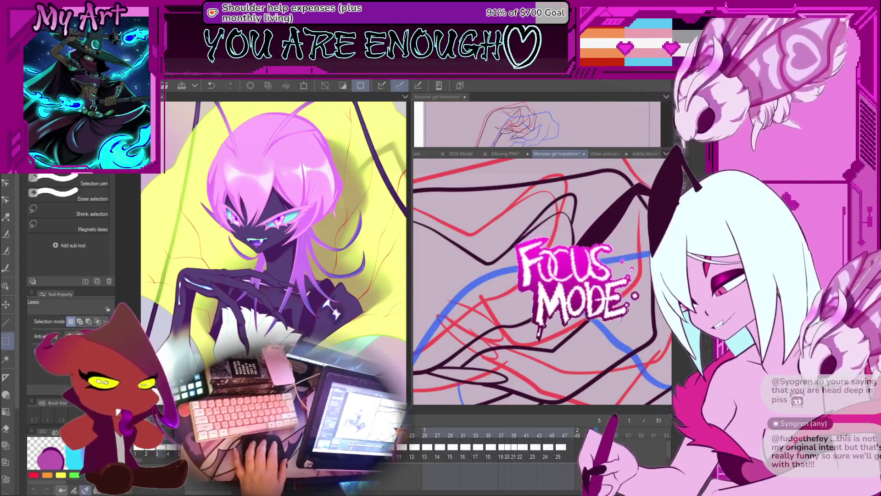
pyautogui.hotkey('ctrl', 'd')
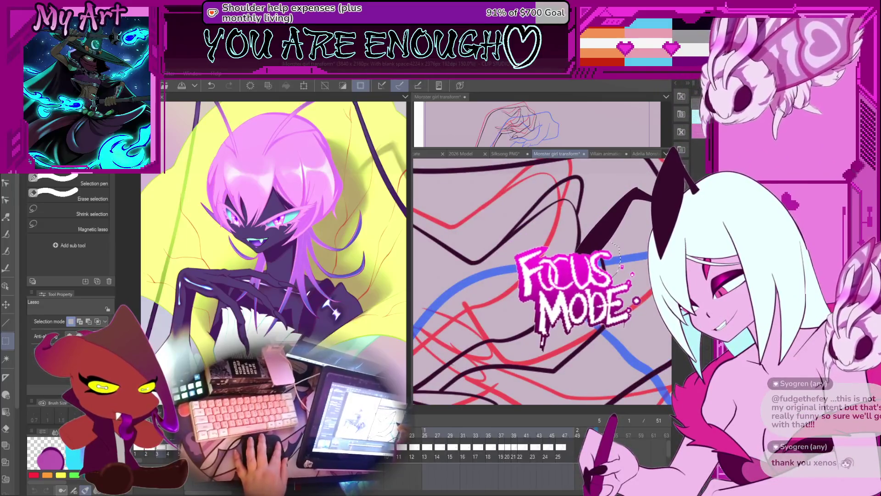
pyautogui.press('o')
pyautogui.click(602, 260)
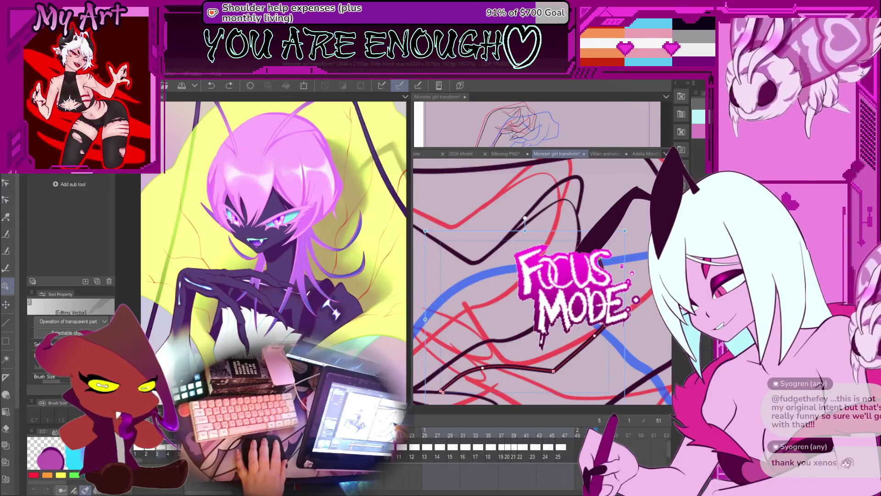
pyautogui.hotkey('ctrl', '-')
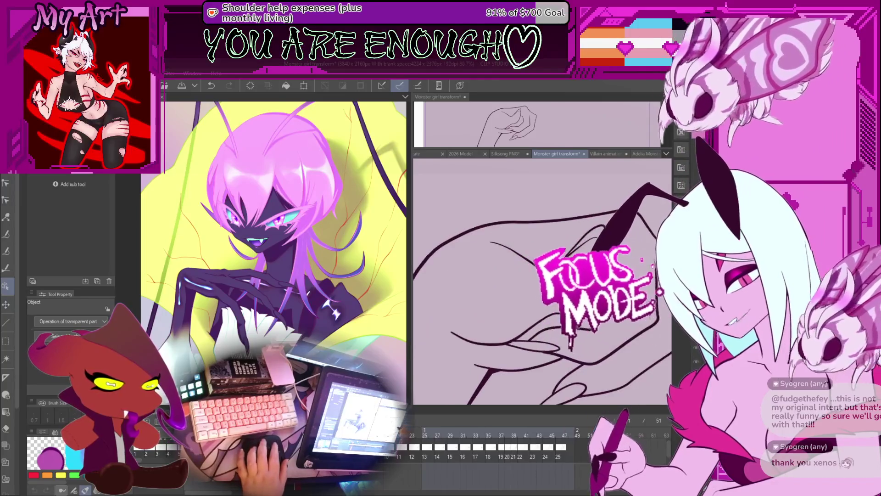
pyautogui.hotkey('ctrl', 'z')
pyautogui.hotkey('ctrl', '+')
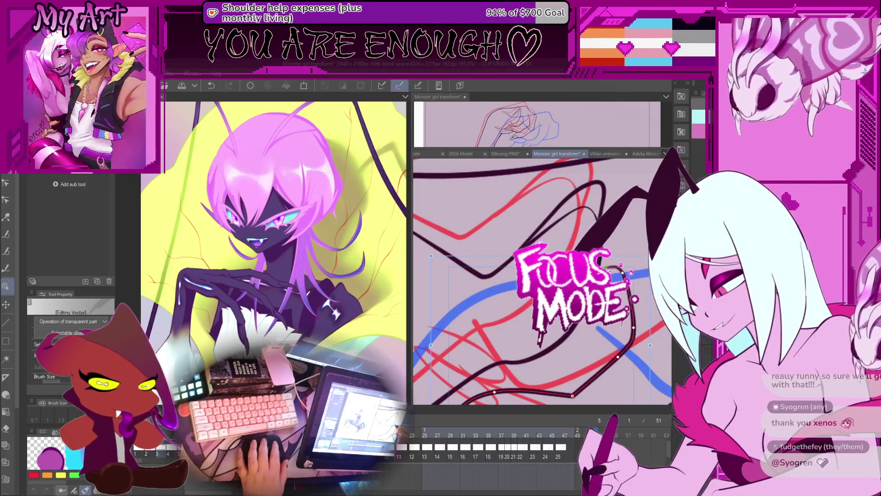
pyautogui.hotkey('ctrl', '-')
pyautogui.hotkey('ctrl', '-')
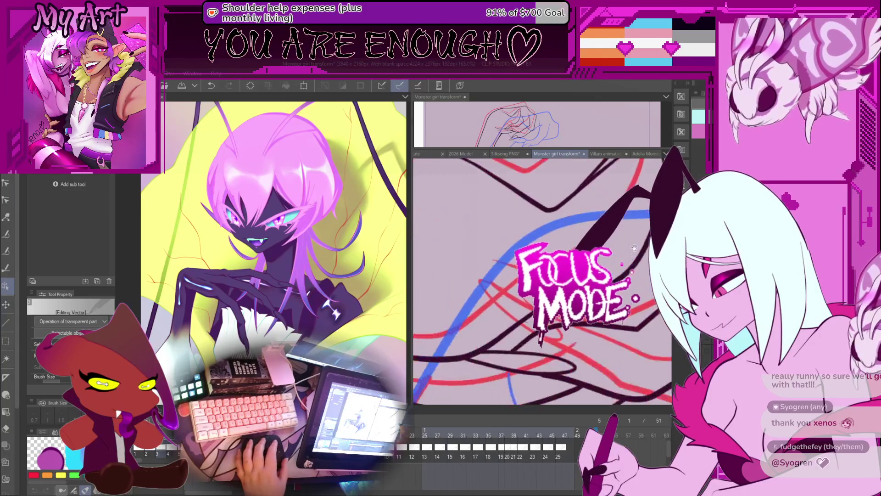
pyautogui.press('e')
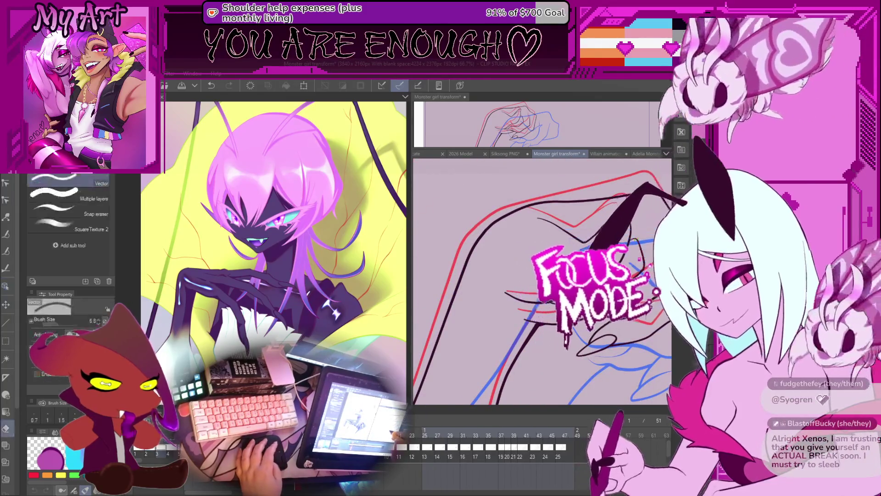
pyautogui.moveTo(562, 298); pyautogui.dragTo(557, 309)
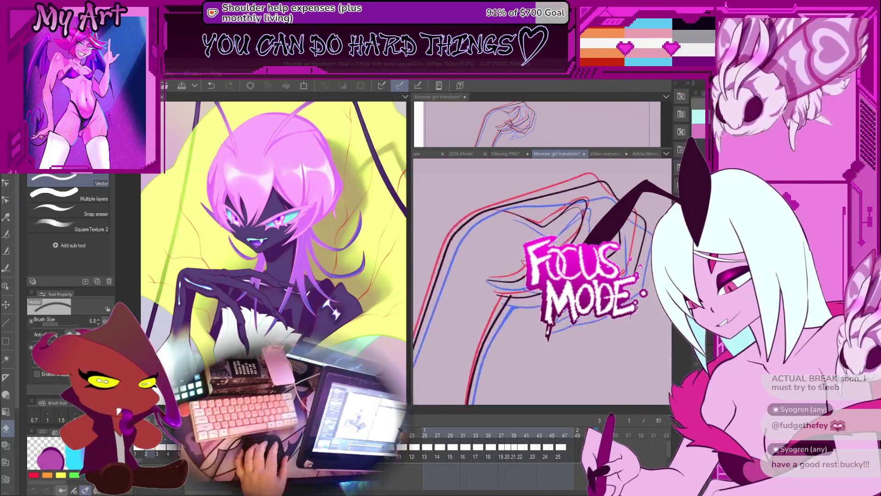
# Ink more black strokes along the arm on frame 3 while zooming around the sketch.
pyautogui.scroll(1, 542, 280)
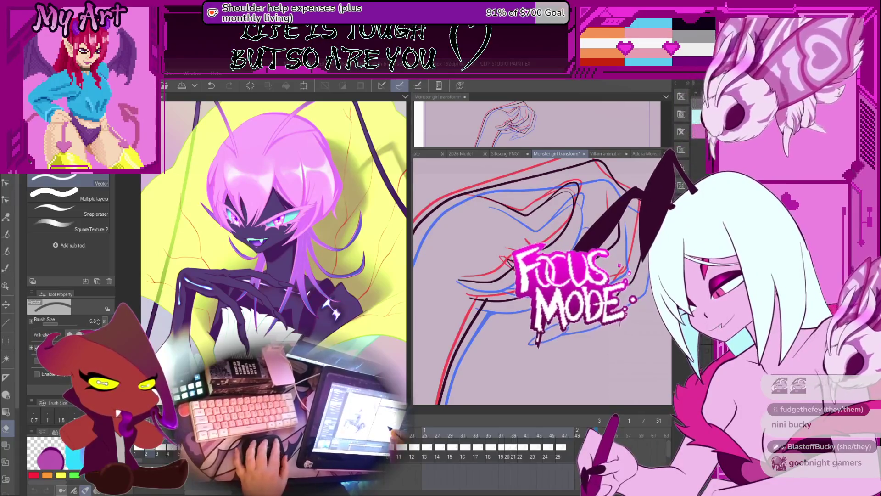
pyautogui.scroll(3, 542, 280)
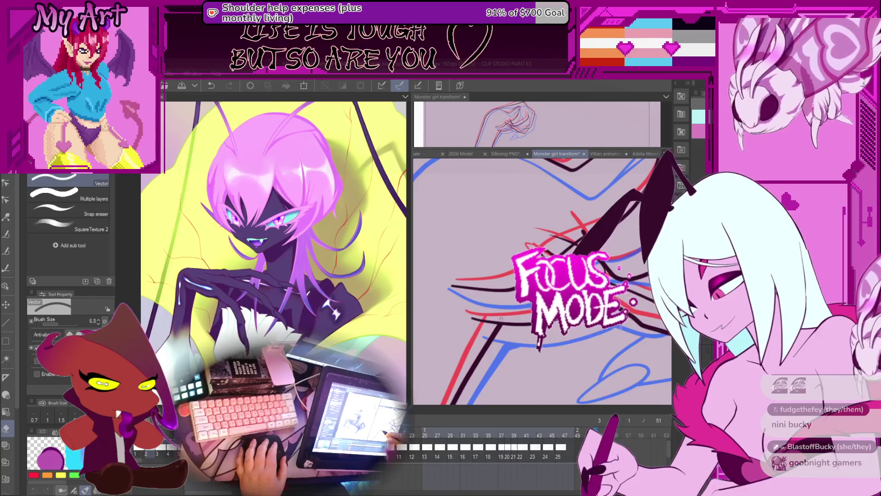
pyautogui.scroll(2, 502, 318)
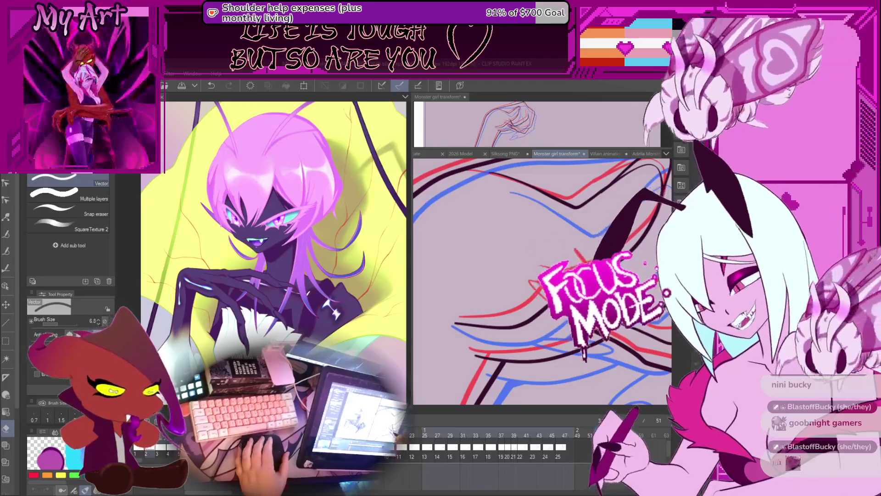
pyautogui.scroll(-2, 542, 281)
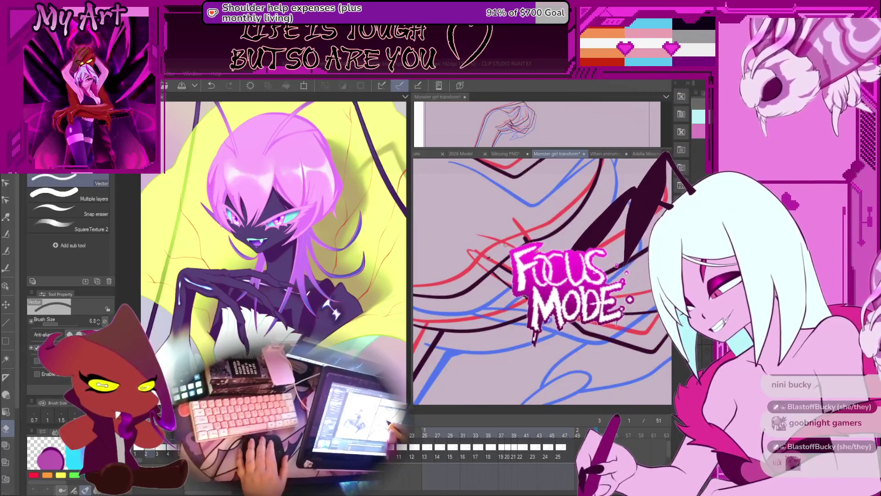
pyautogui.scroll(-3, 505, 244)
pyautogui.scroll(-3, 542, 281)
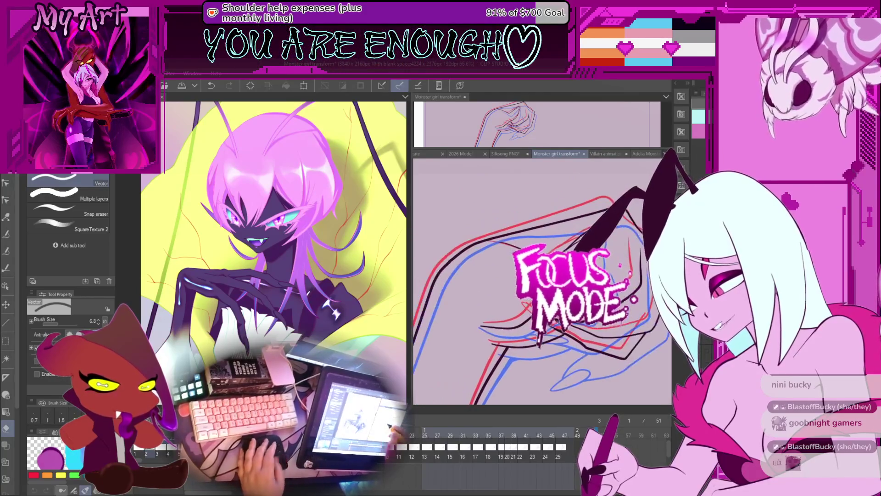
pyautogui.press('y')
pyautogui.scroll(-2, 484, 245)
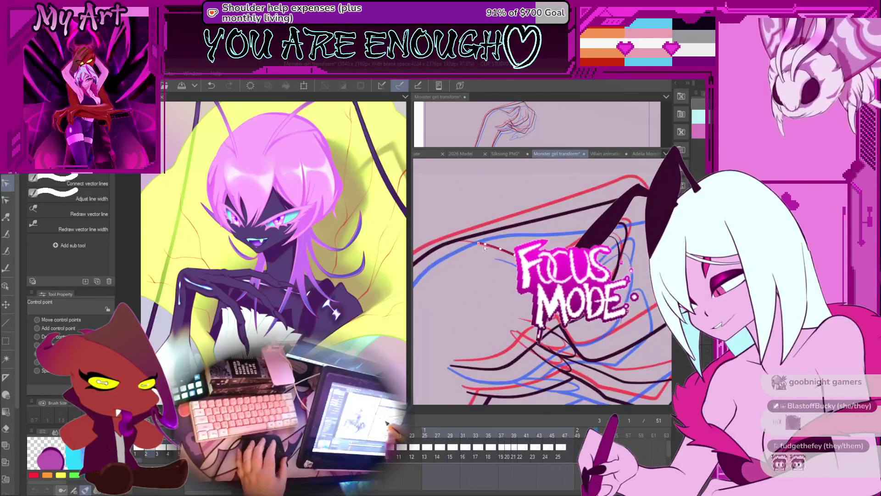
# Undo the last line correction, then lasso and select vector ink strokes to correct them.
pyautogui.hotkey('ctrl', 'z')
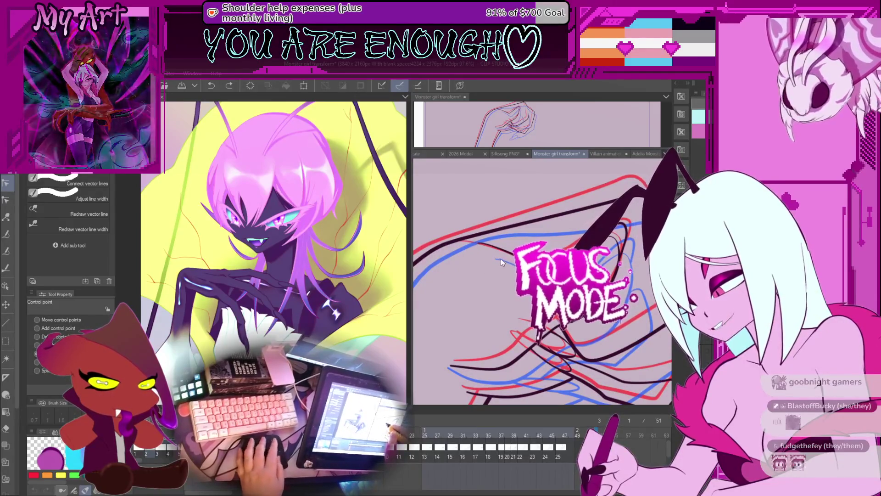
pyautogui.press('m')
pyautogui.scroll(-2, 482, 261)
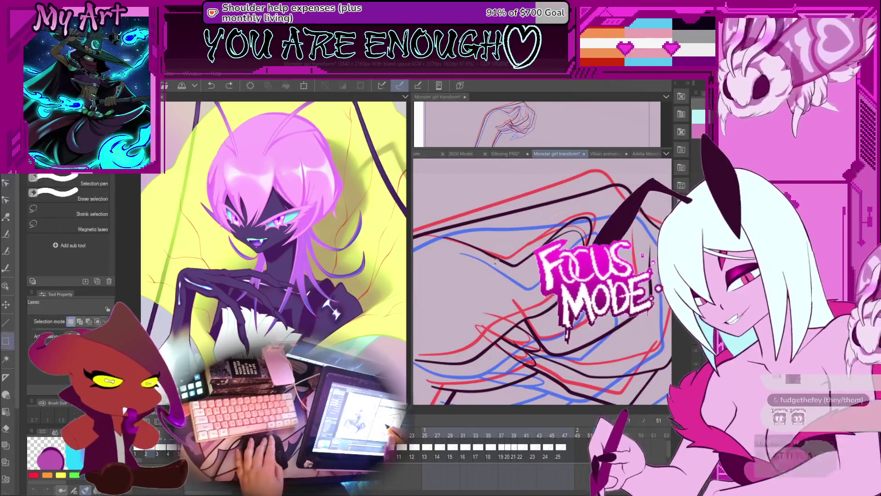
pyautogui.moveTo(496, 262); pyautogui.dragTo(566, 249)
pyautogui.scroll(2, 566, 249)
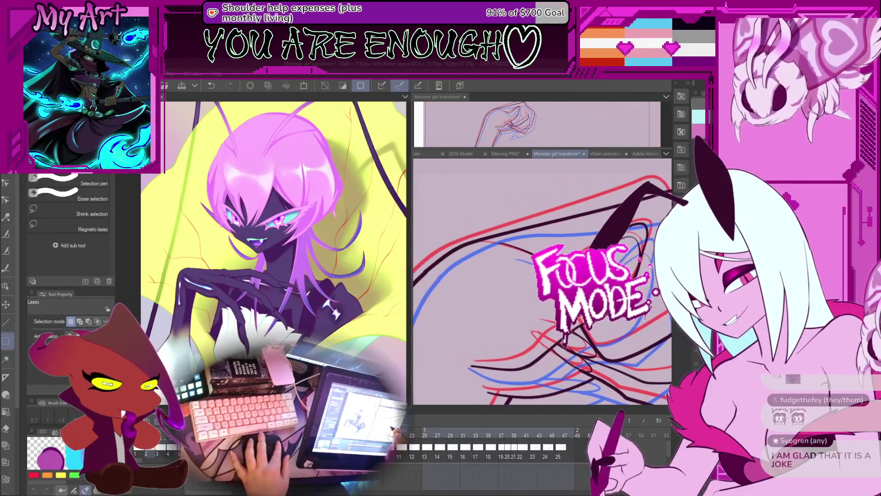
pyautogui.press('o')
pyautogui.scroll(3, 528, 253)
pyautogui.click(505, 256)
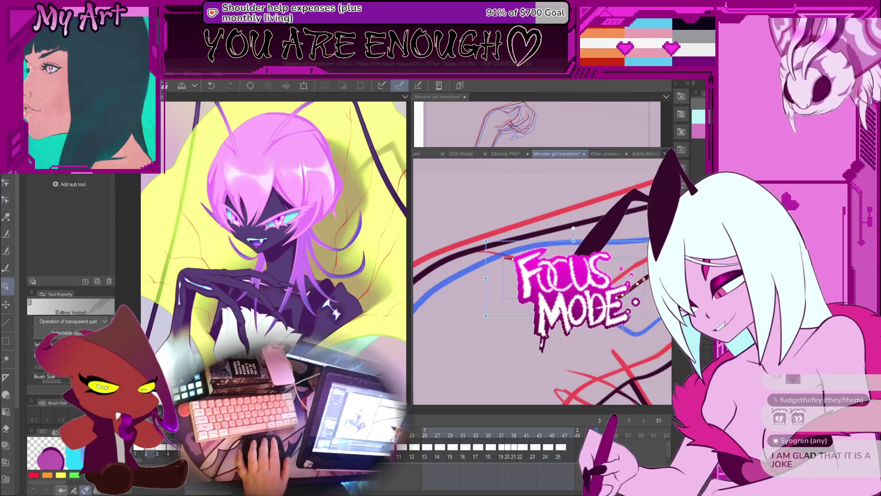
pyautogui.scroll(-8, 542, 280)
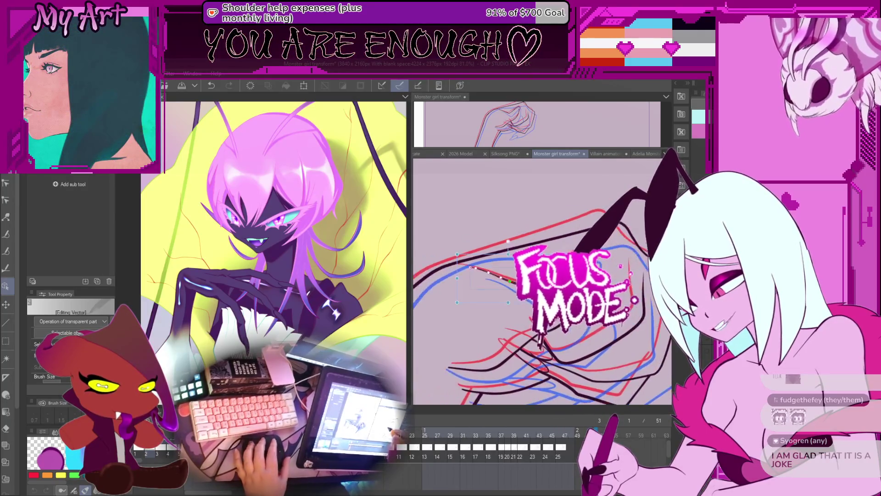
pyautogui.scroll(4, 542, 280)
pyautogui.press('y')
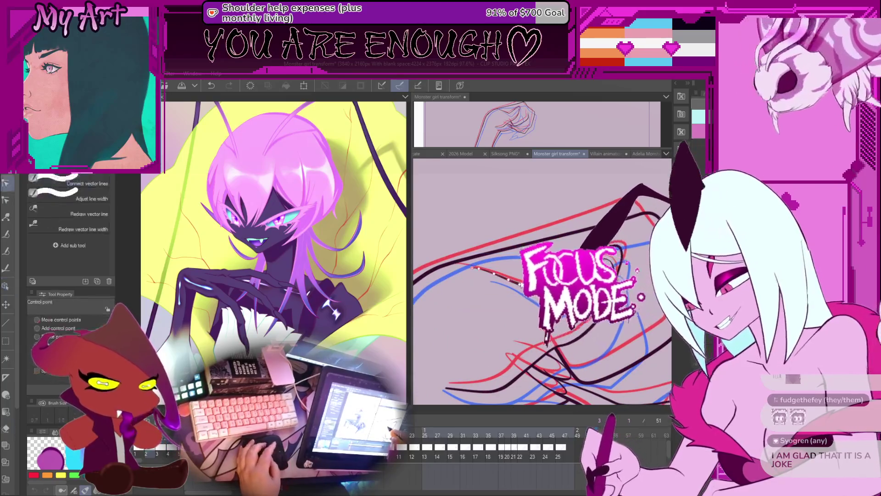
pyautogui.scroll(3, 534, 287)
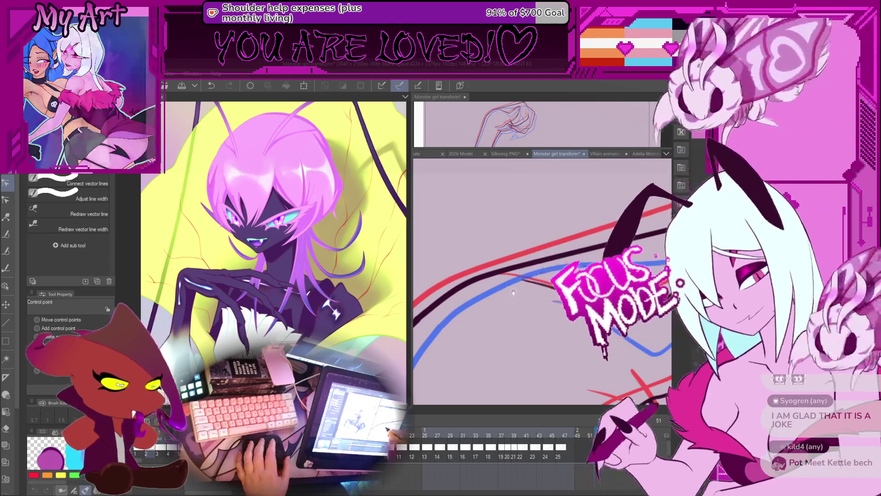
# Save the Monster girl transform file, then rotate and pan the view and deselect the line.
pyautogui.hotkey('ctrl', 's')
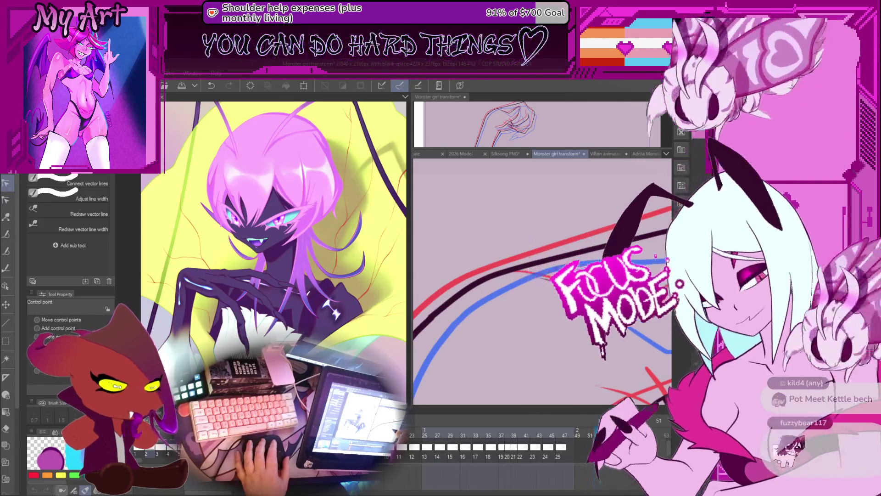
pyautogui.hotkey('ctrl', 'z')
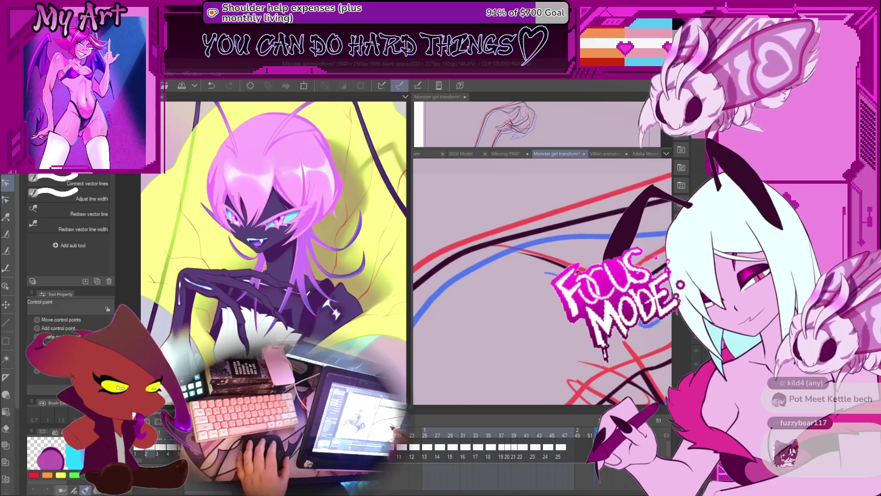
pyautogui.moveTo(551, 278); pyautogui.dragTo(542, 287)
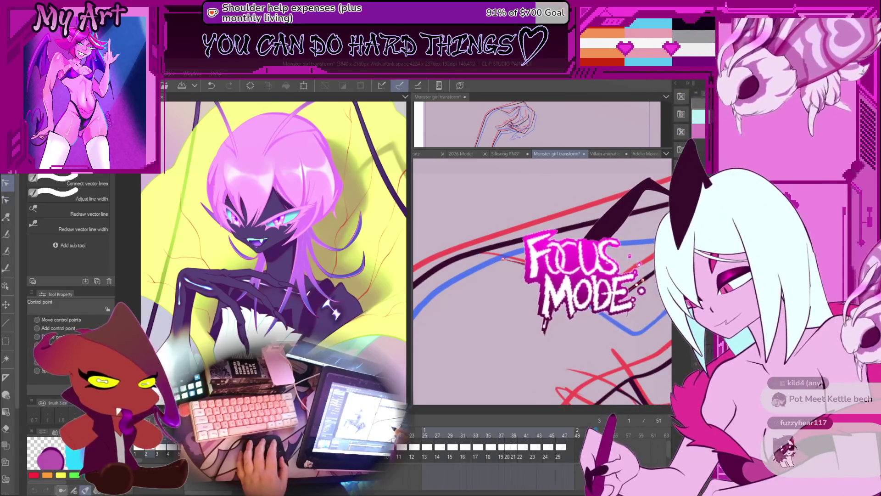
pyautogui.moveTo(543, 286); pyautogui.dragTo(496, 307)
pyautogui.click(560, 312)
pyautogui.scroll(3, 542, 281)
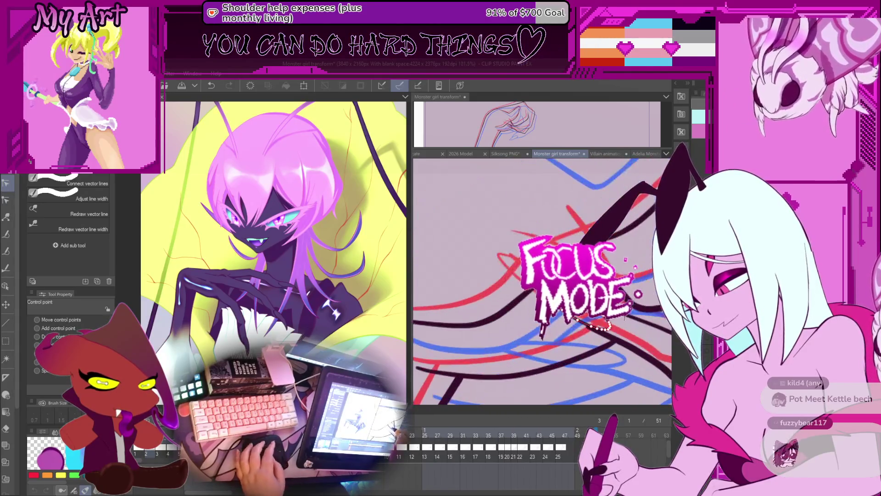
pyautogui.press('e')
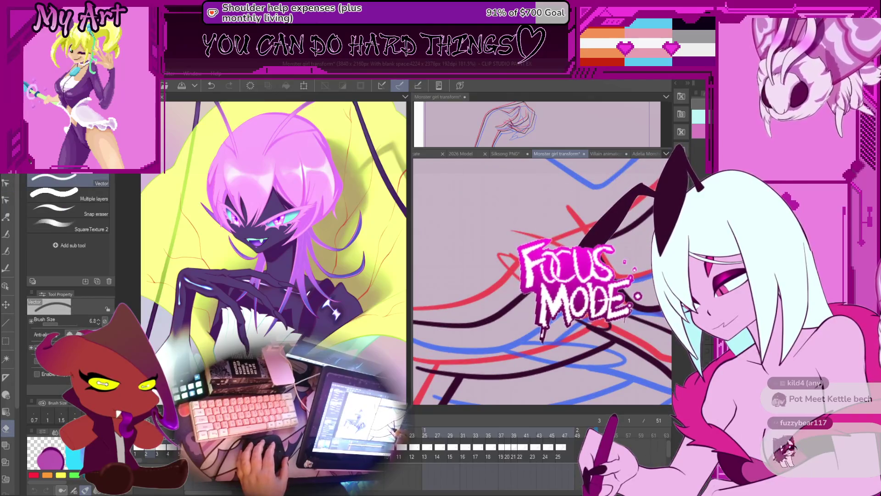
pyautogui.moveTo(542, 281); pyautogui.dragTo(542, 239)
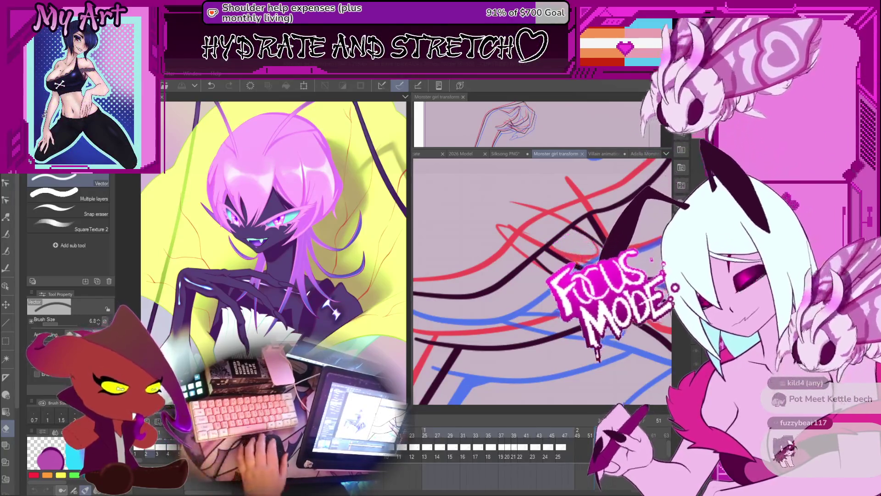
# Enlarge the upper view of the whole frame, play the animation, and fit the frame in the lower view.
pyautogui.hotkey('ctrl', '-')
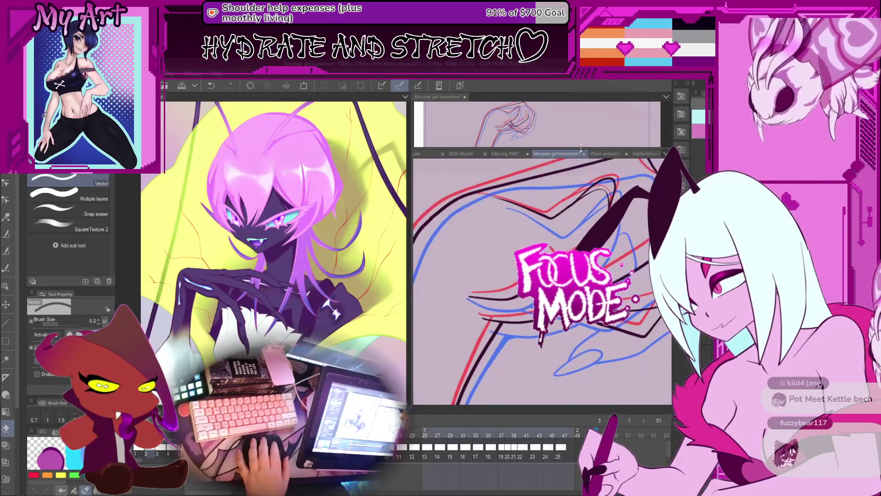
pyautogui.moveTo(585, 148); pyautogui.dragTo(584, 242)
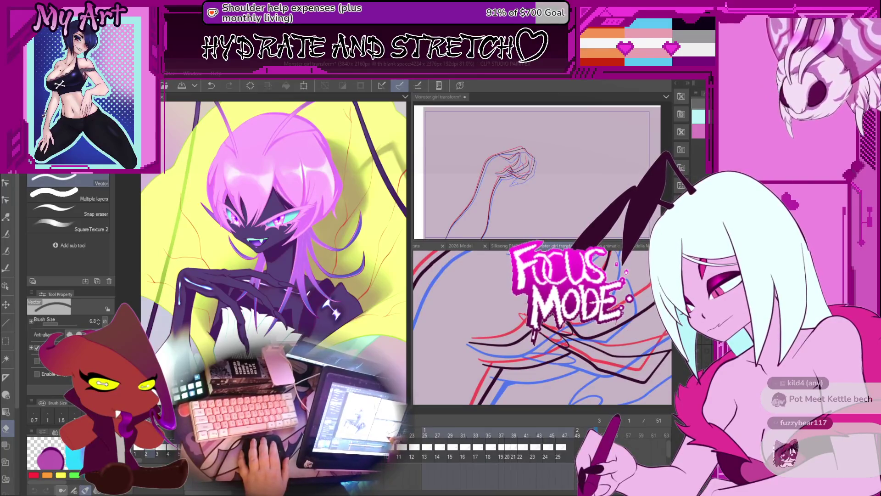
pyautogui.press('space')
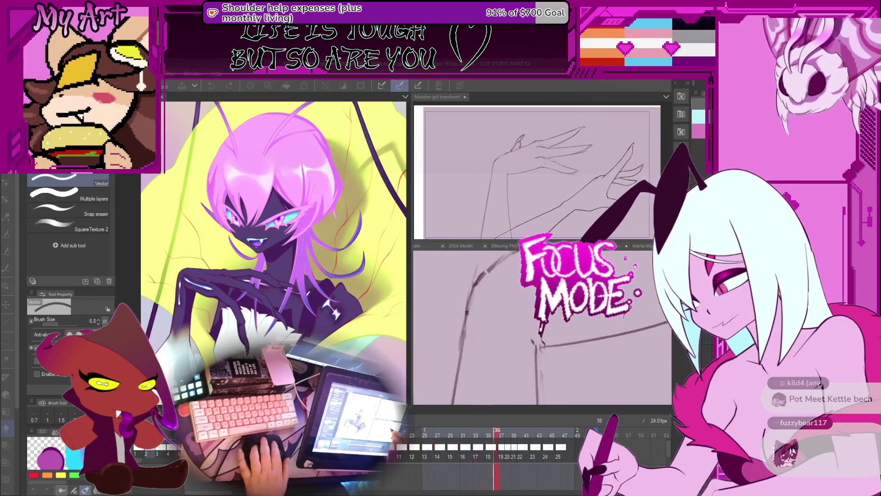
pyautogui.scroll(-3, 559, 332)
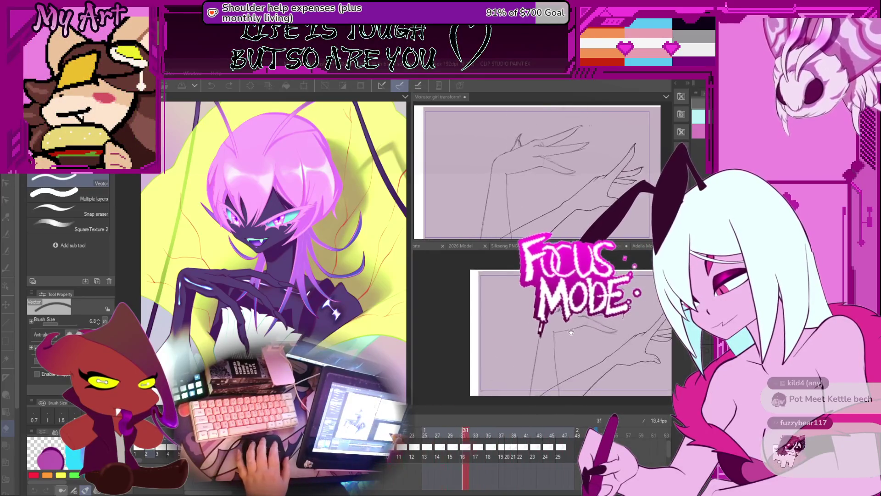
pyautogui.moveTo(590, 337); pyautogui.dragTo(558, 326)
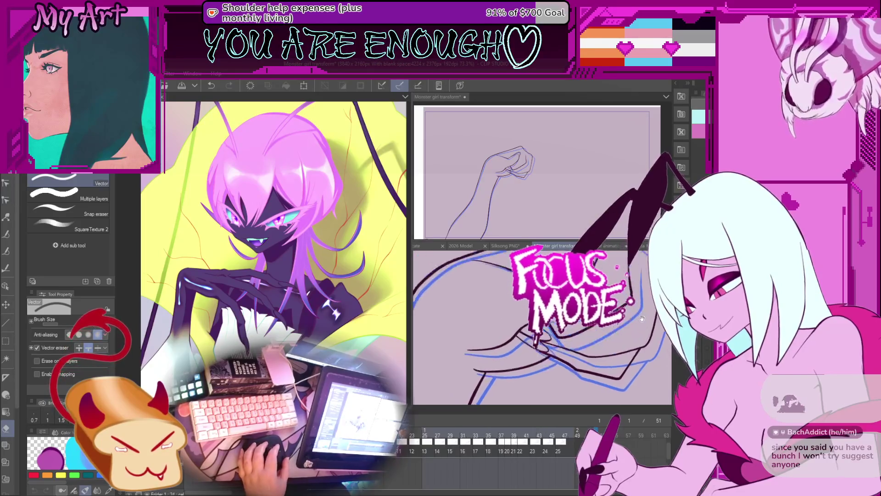
# Step forward through frames 3, 5, 7 and 9 of the hand transformation.
pyautogui.scroll(-2, 541, 326)
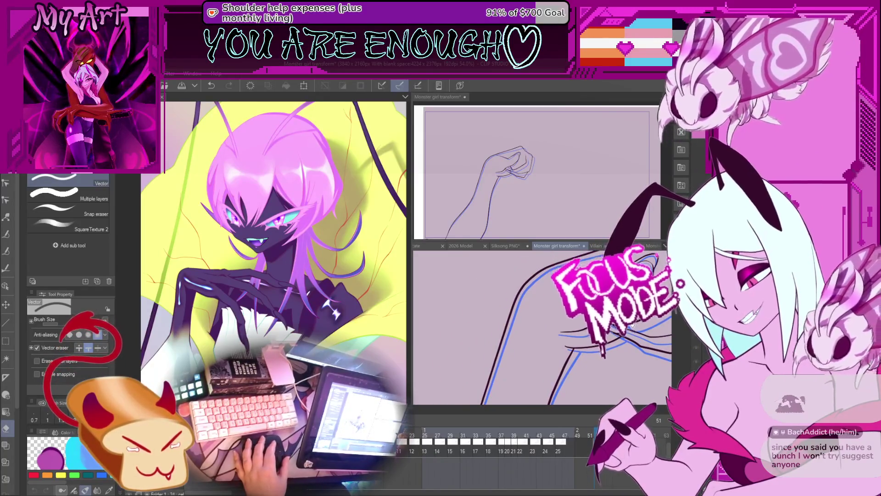
pyautogui.press('Right')
pyautogui.press('Right')
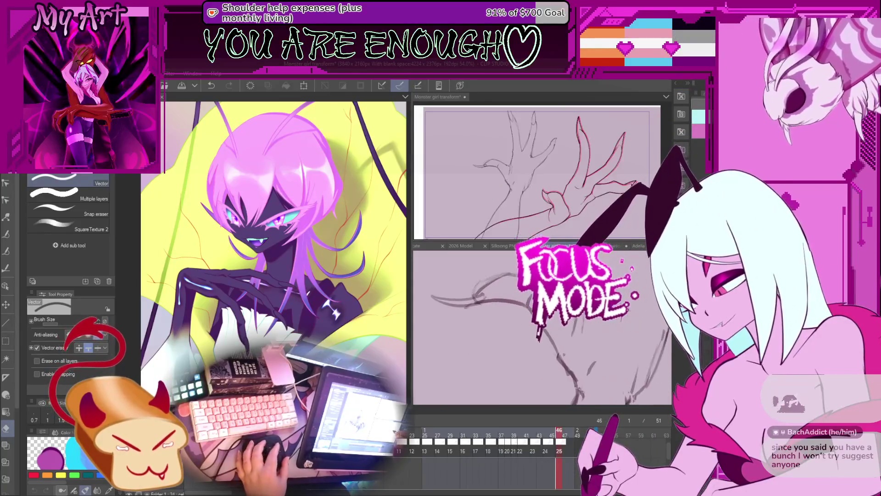
pyautogui.press('Right')
pyautogui.press('Right')
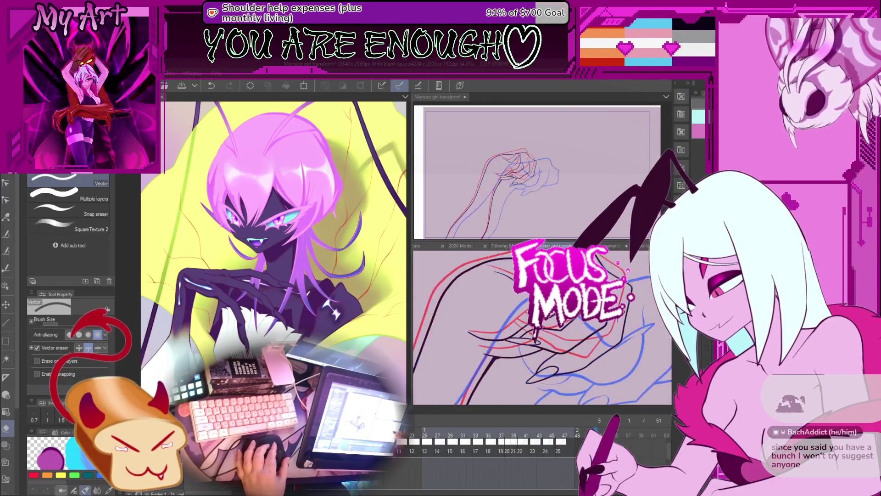
pyautogui.press('Right')
pyautogui.press('Right')
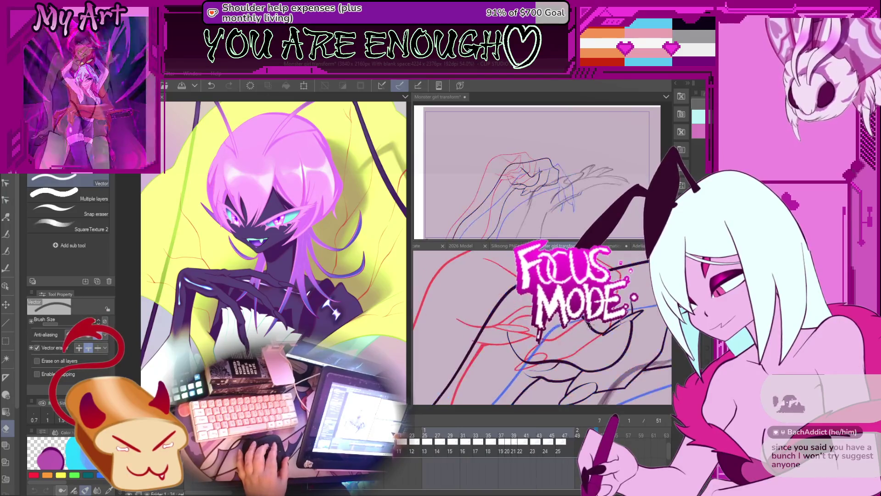
pyautogui.scroll(-2, 521, 324)
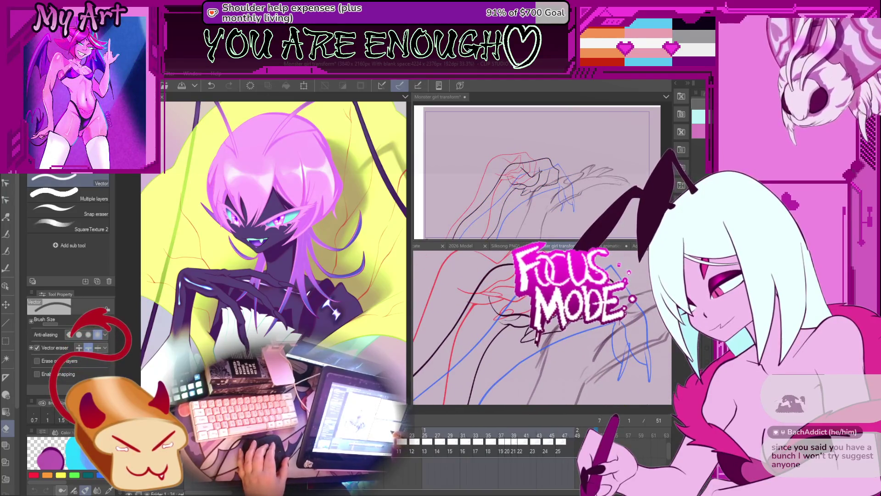
pyautogui.press('Right')
pyautogui.press('Right')
pyautogui.scroll(-2, 541, 326)
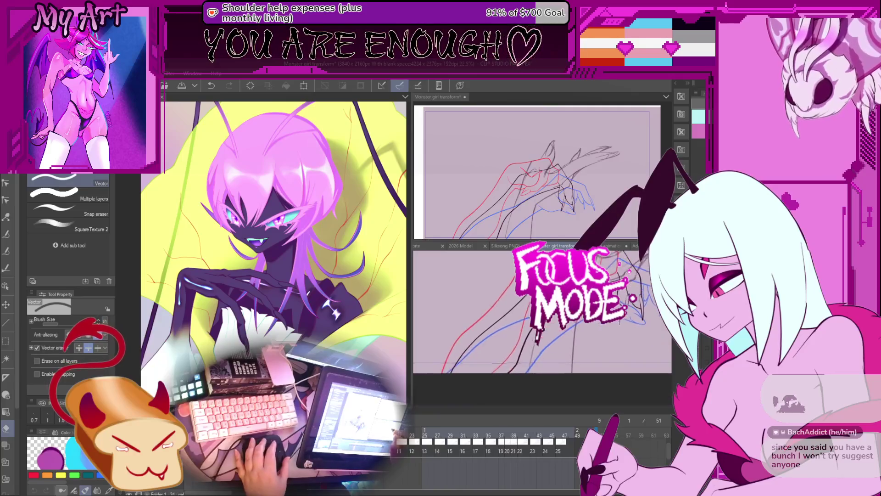
# Jump back to frame 1, then advance through frames 7, 8, 11 and 19 to frame 22.
pyautogui.press('Home')
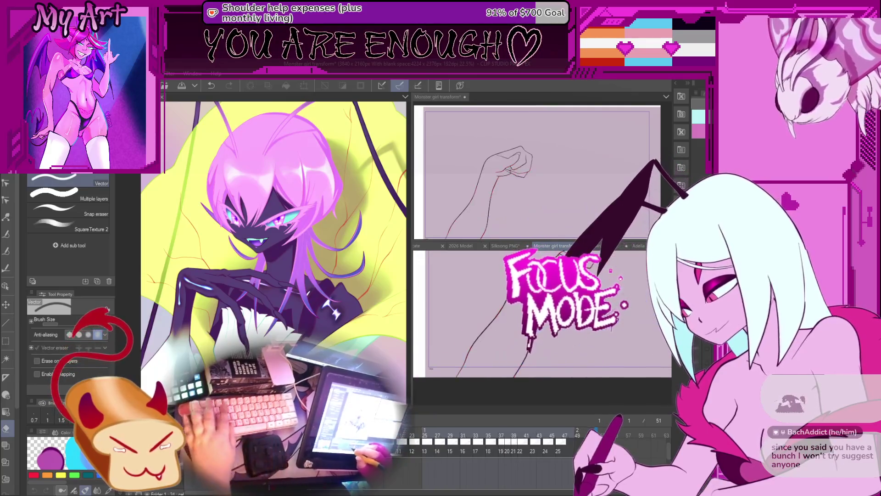
pyautogui.press('Right')
pyautogui.press('Right')
pyautogui.press('Right')
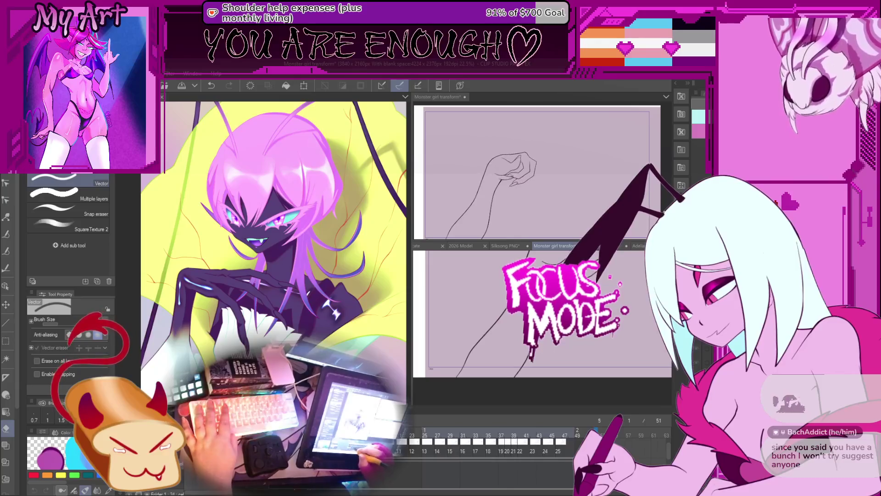
pyautogui.press('Right')
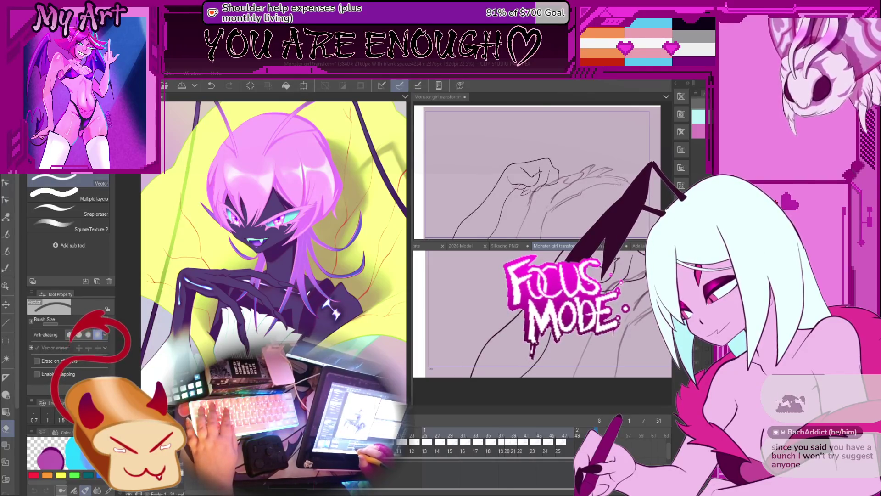
pyautogui.press('Right')
pyautogui.press('Right')
pyautogui.press('Right')
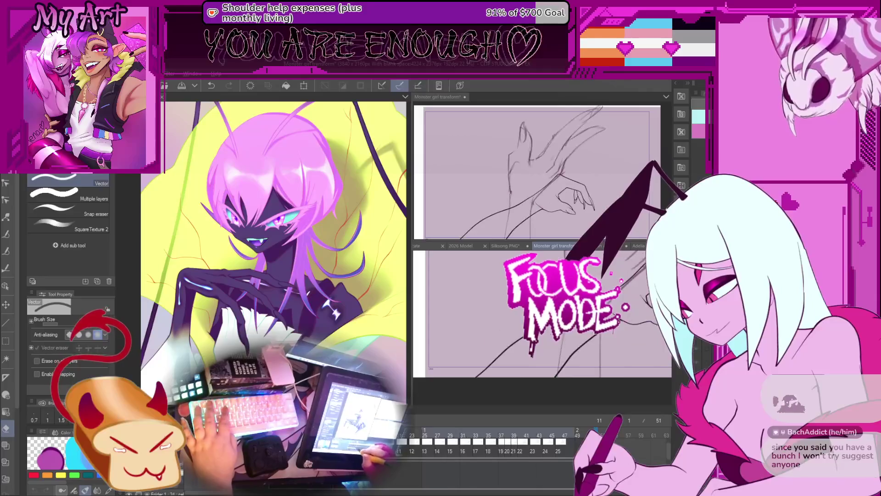
pyautogui.press('Right')
pyautogui.press('Right')
pyautogui.press('Right')
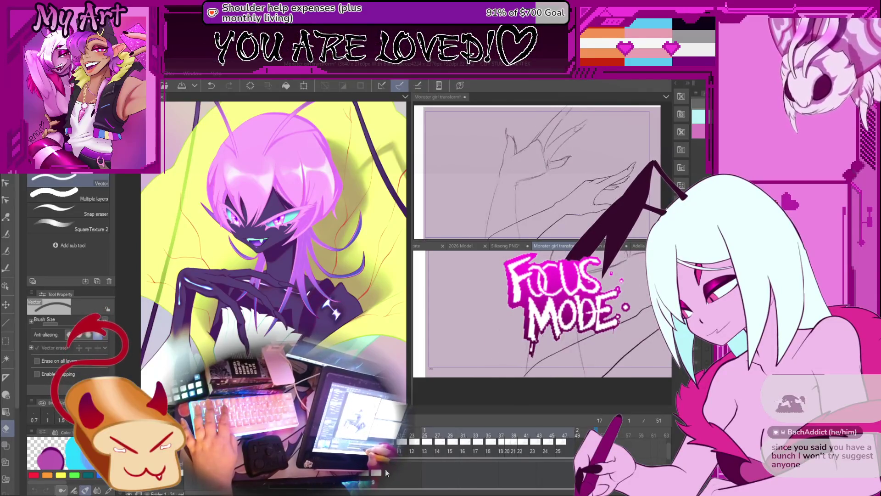
pyautogui.moveTo(402, 475); pyautogui.dragTo(559, 481)
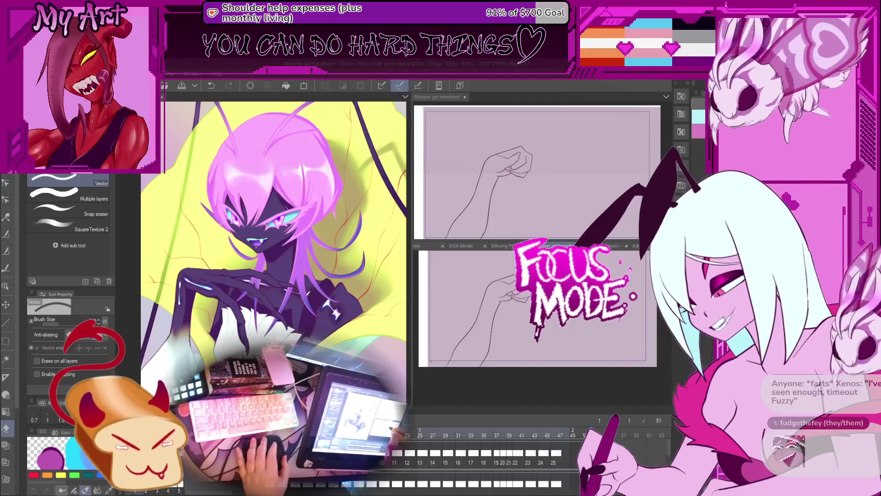
# Zoom in on the arm, advance to frame 7, zoom out, then return to frame 1.
pyautogui.hotkey('ctrl', '+')
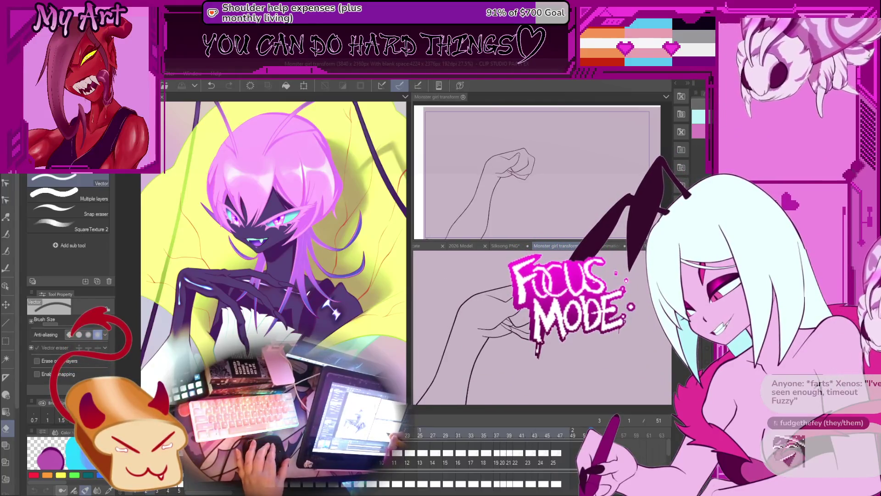
pyautogui.press('Right')
pyautogui.press('Right')
pyautogui.press('Right')
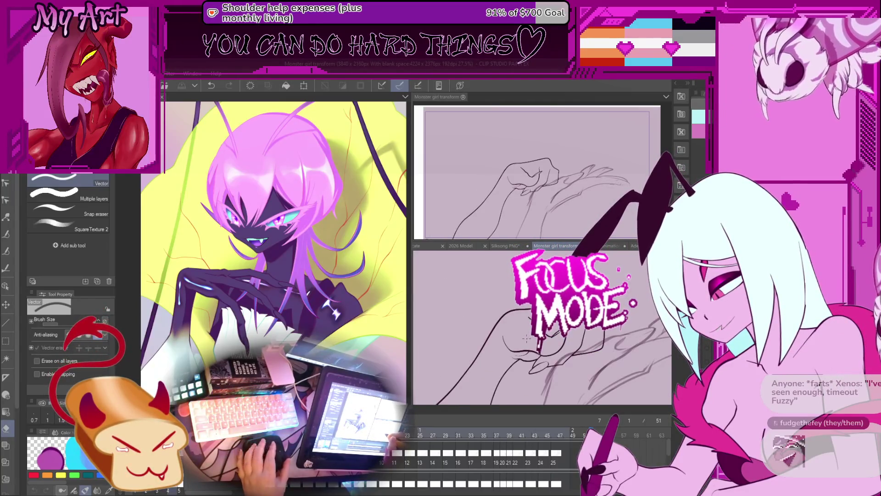
pyautogui.hotkey('ctrl', '-')
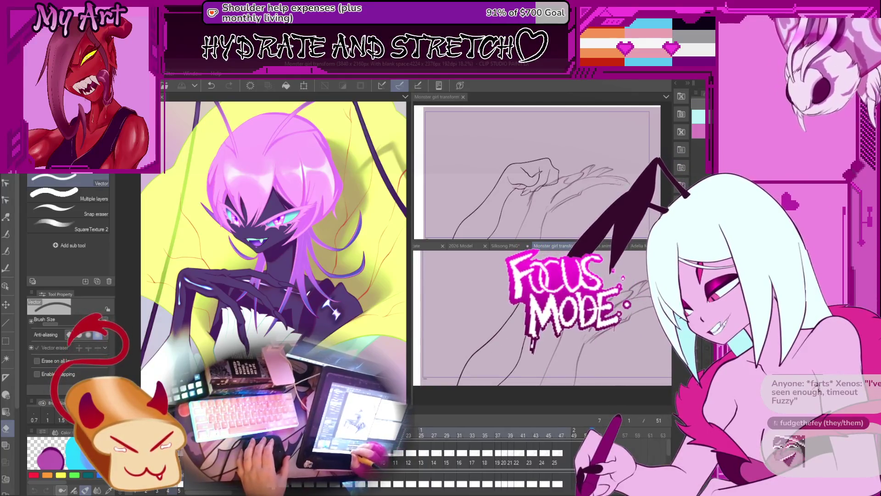
pyautogui.press('Home')
pyautogui.hotkey('ctrl', '+')
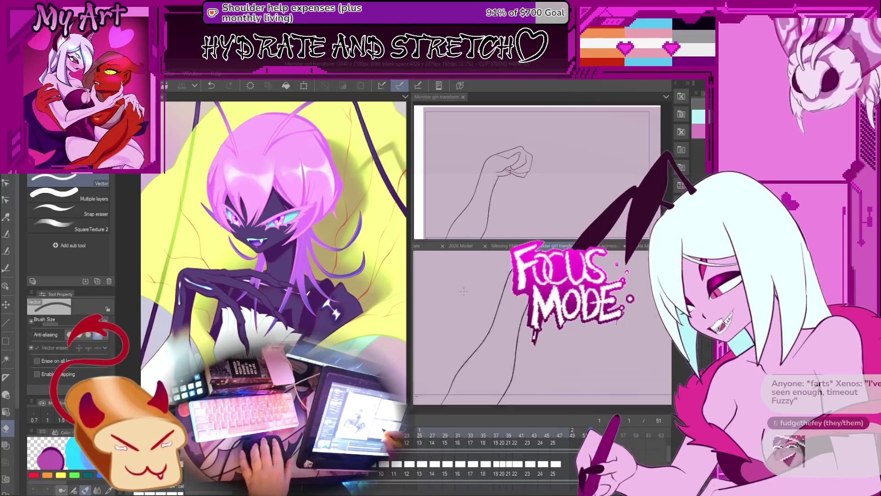
# Fill the arm pink on frame 1, undoing two stray background fills.
pyautogui.hotkey('ctrl', '+')
pyautogui.press('g')
pyautogui.click(530, 314)
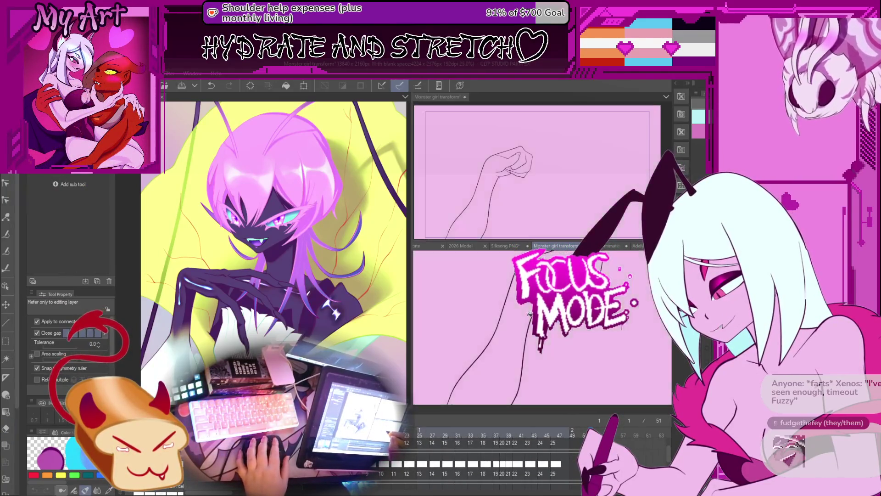
pyautogui.hotkey('ctrl', 'z')
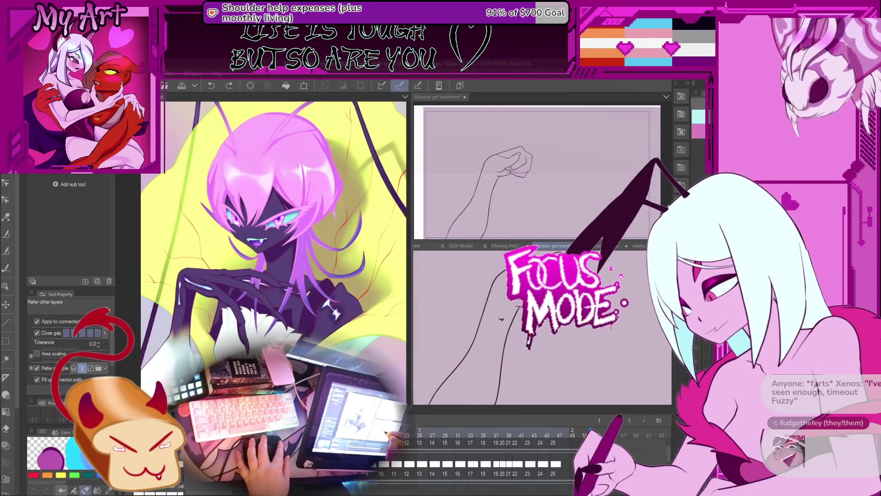
pyautogui.click(496, 327)
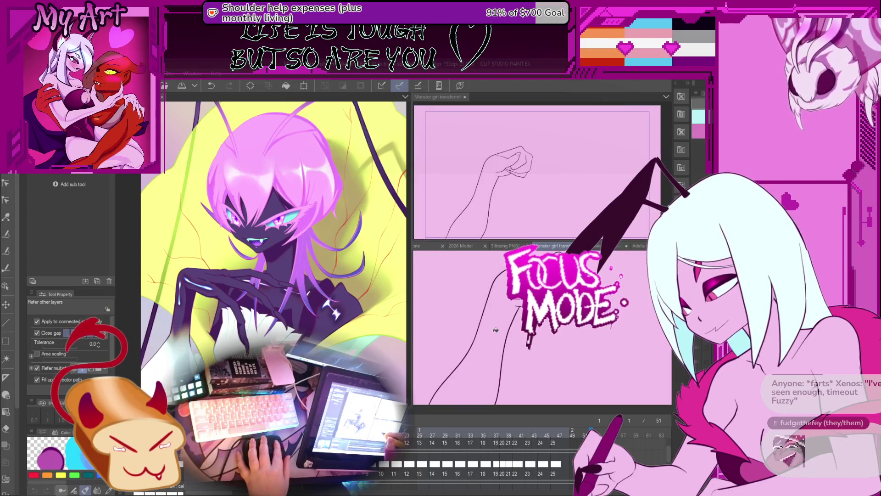
pyautogui.hotkey('ctrl', 'z')
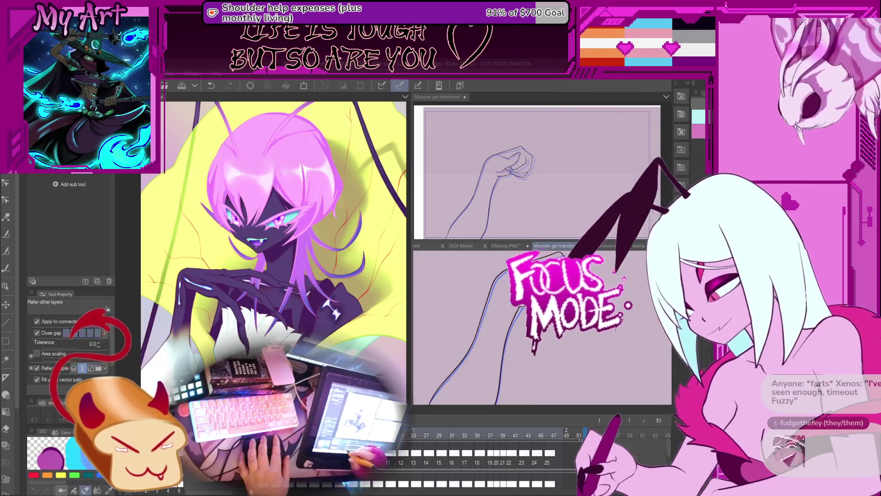
pyautogui.click(485, 350)
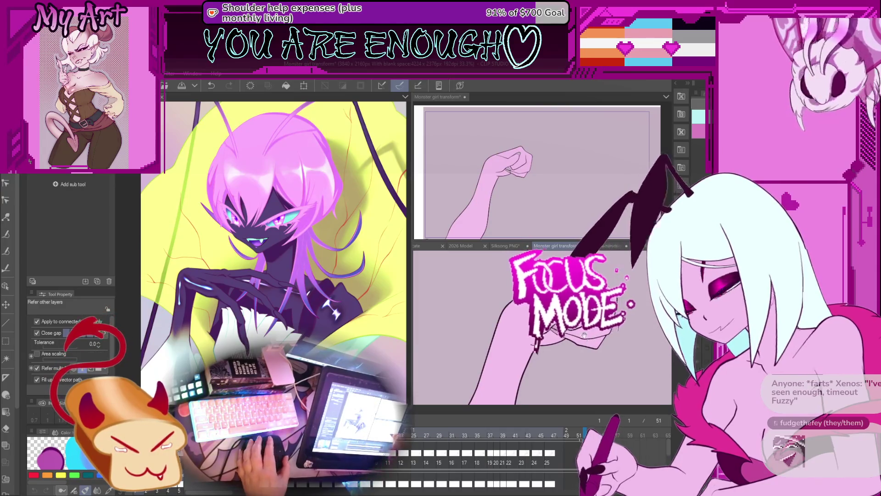
# Step through the frames and fill the arm pink on frames 23 and 35.
pyautogui.press('space')
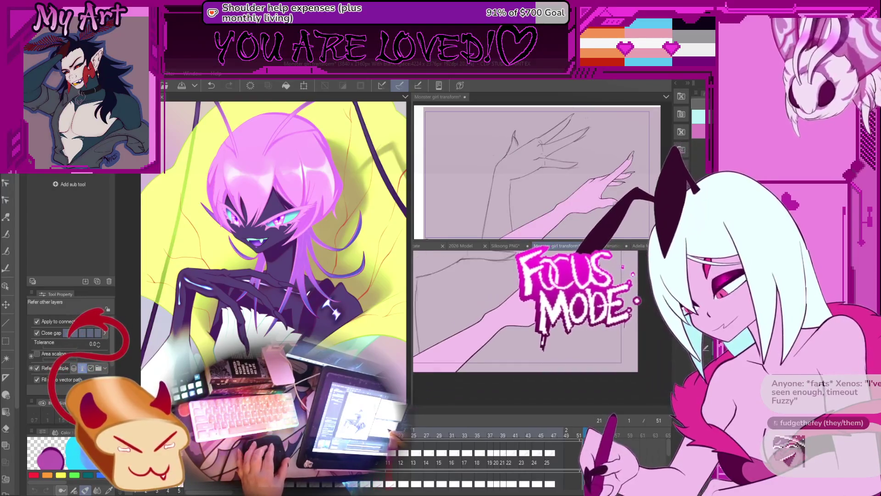
pyautogui.click(459, 349)
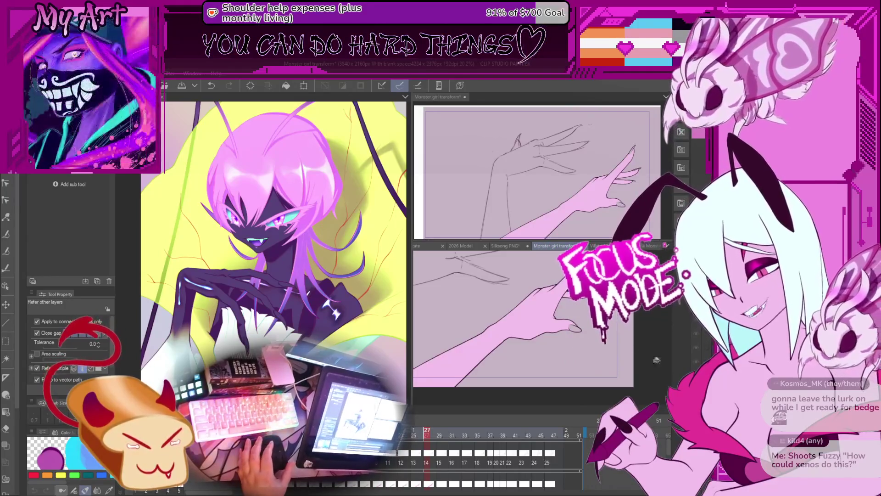
pyautogui.press('Right')
pyautogui.press('Right')
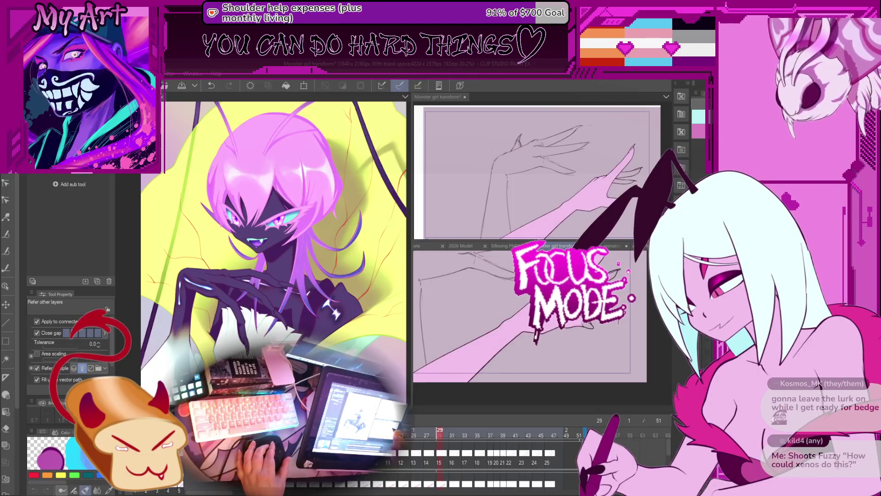
pyautogui.press('Right')
pyautogui.press('Right')
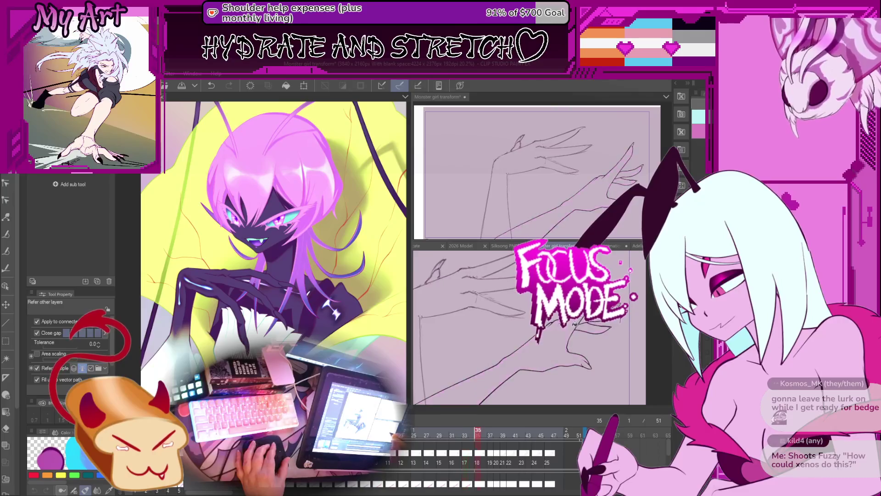
pyautogui.click(528, 358)
# Fill the arm and hand pink on frame 37, undoing a misplaced fill on frame 38.
pyautogui.press('Right')
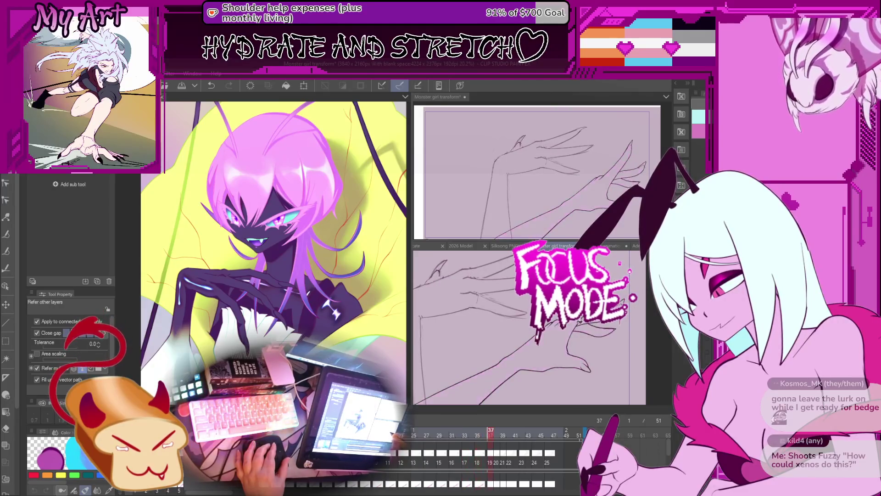
pyautogui.click(585, 327)
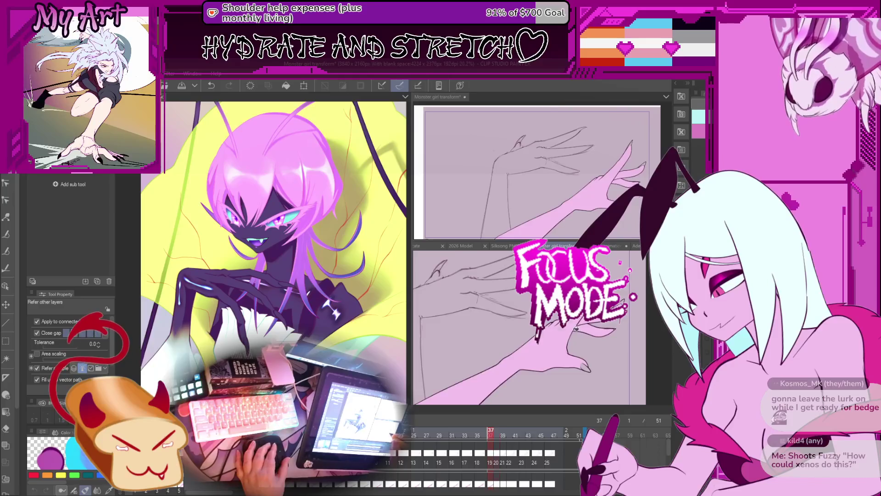
pyautogui.press('Right')
pyautogui.click(561, 334)
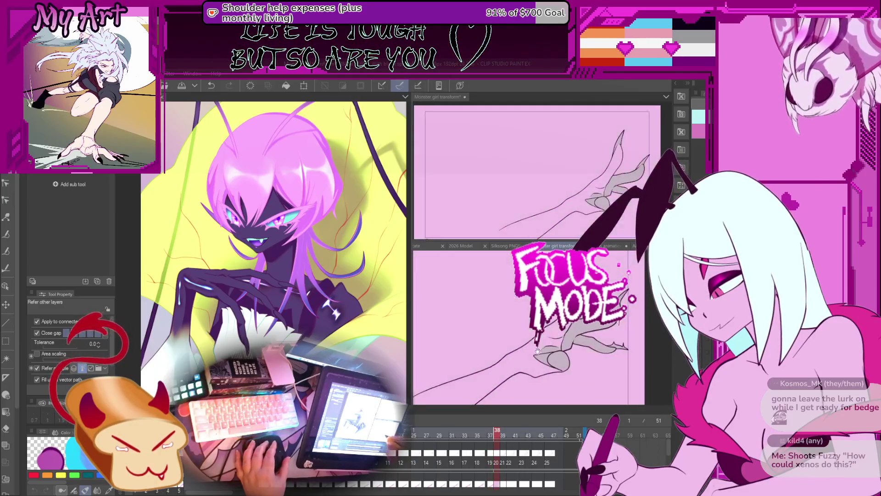
pyautogui.hotkey('ctrl', 'z')
# Switch to the G-pen, show the Monster girl transform document below, and compare frames 37 and 38.
pyautogui.press('p')
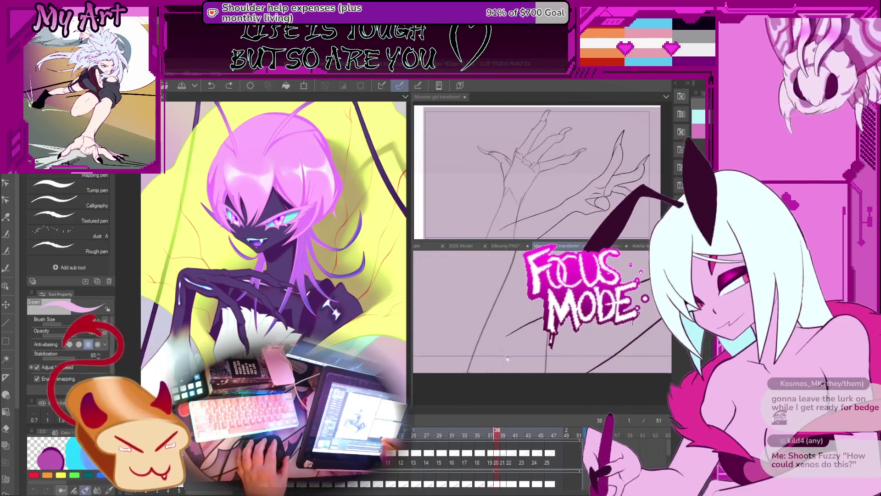
pyautogui.scroll(-2, 491, 360)
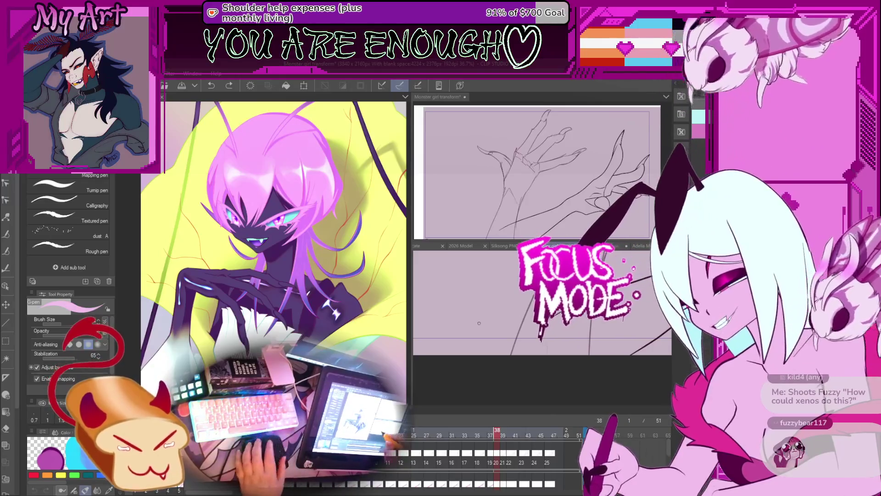
pyautogui.click(556, 246)
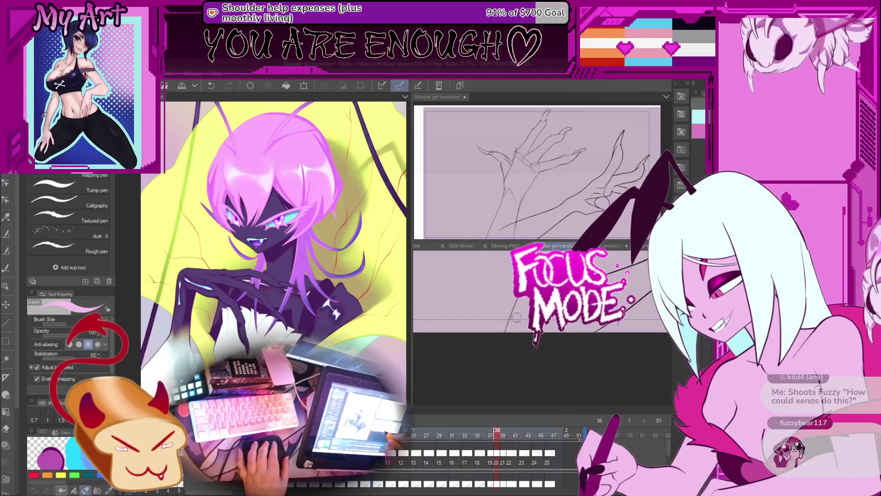
pyautogui.press('Left')
pyautogui.press('Right')
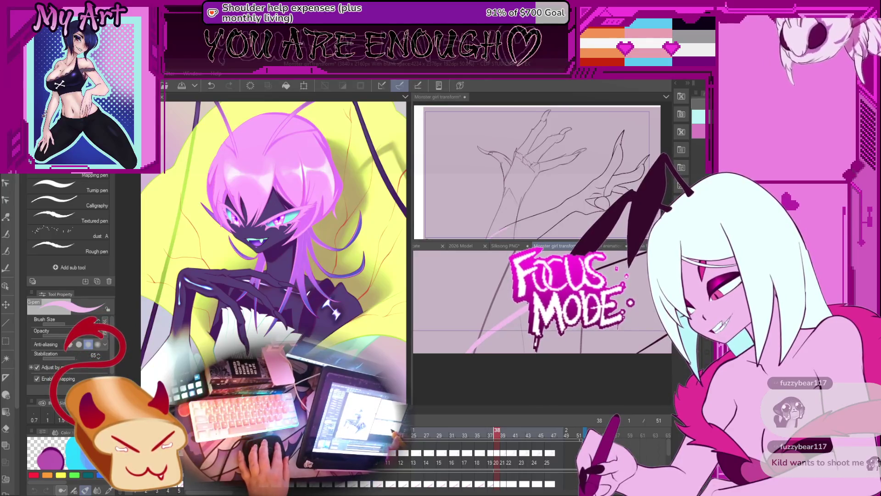
# Fill the arm pink on frame 38, then advance to frame 40.
pyautogui.press('g')
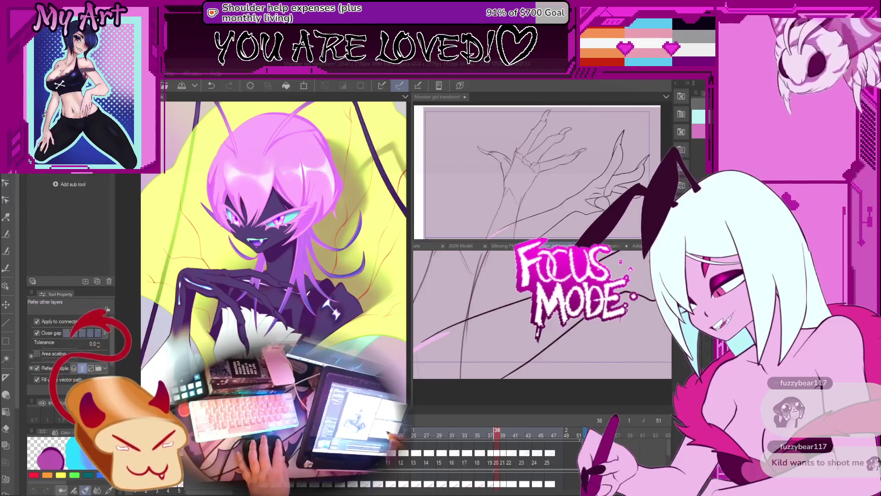
pyautogui.click(482, 340)
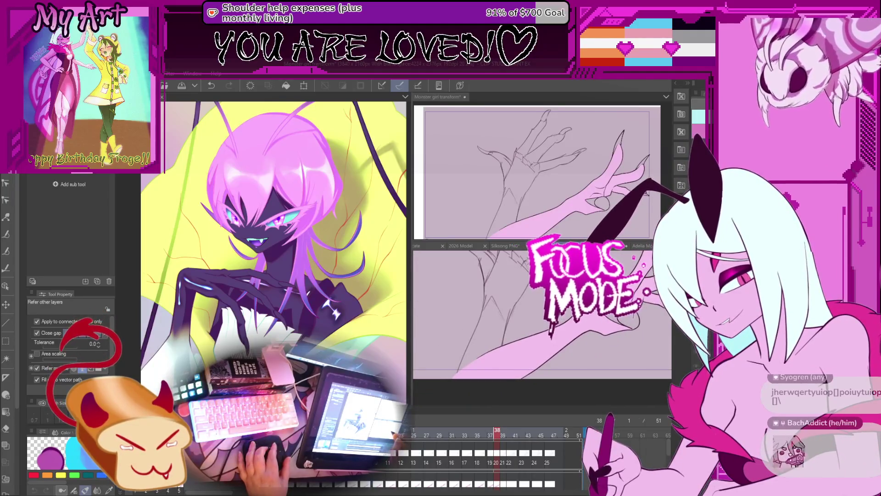
pyautogui.press('Right')
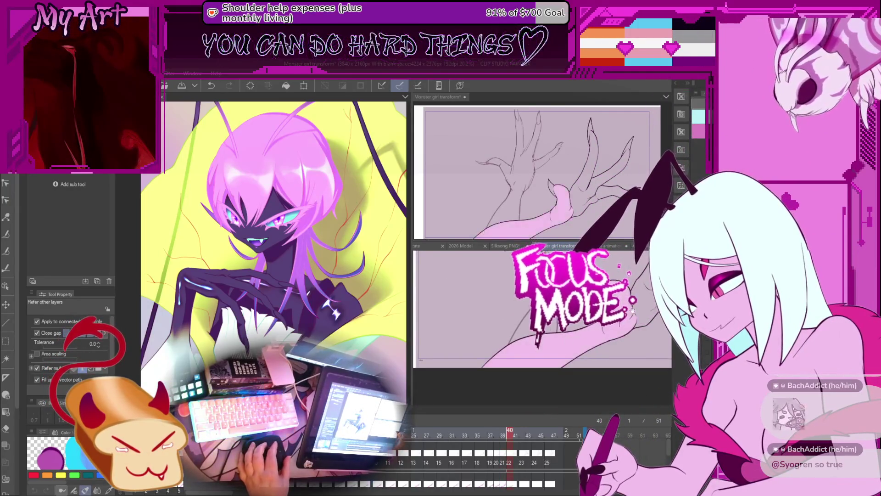
pyautogui.press('Right')
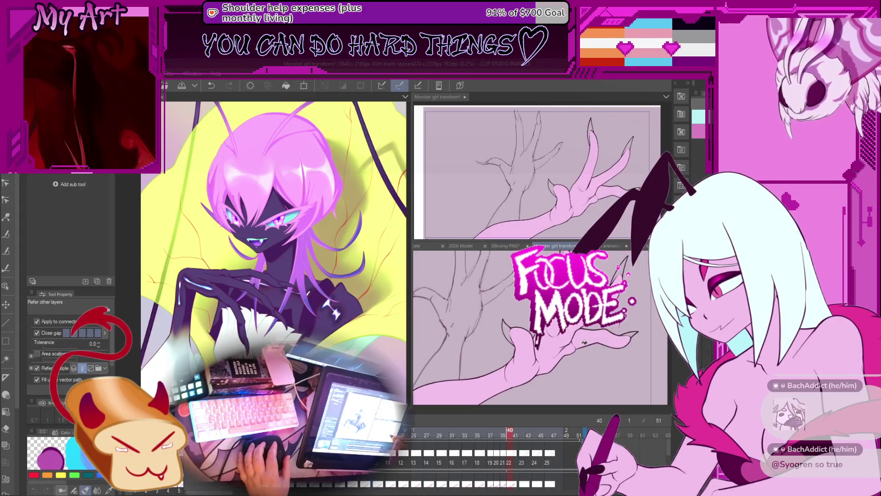
pyautogui.scroll(1, 505, 459)
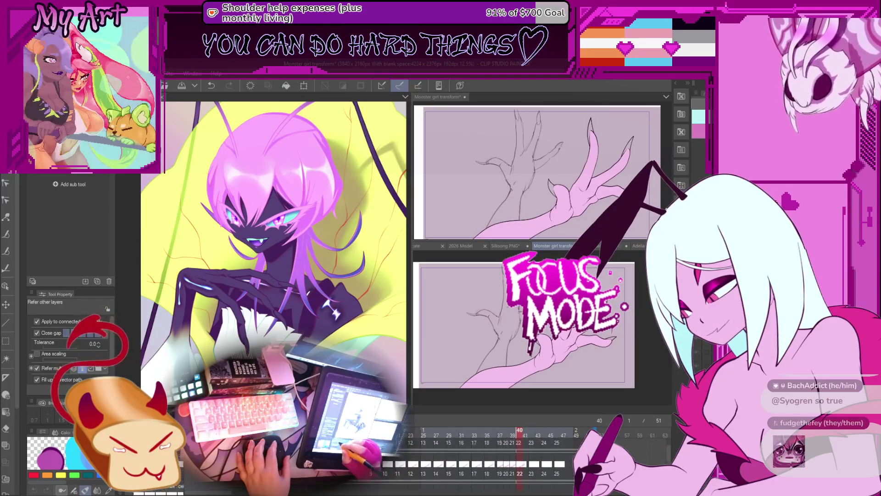
pyautogui.scroll(-1, 505, 459)
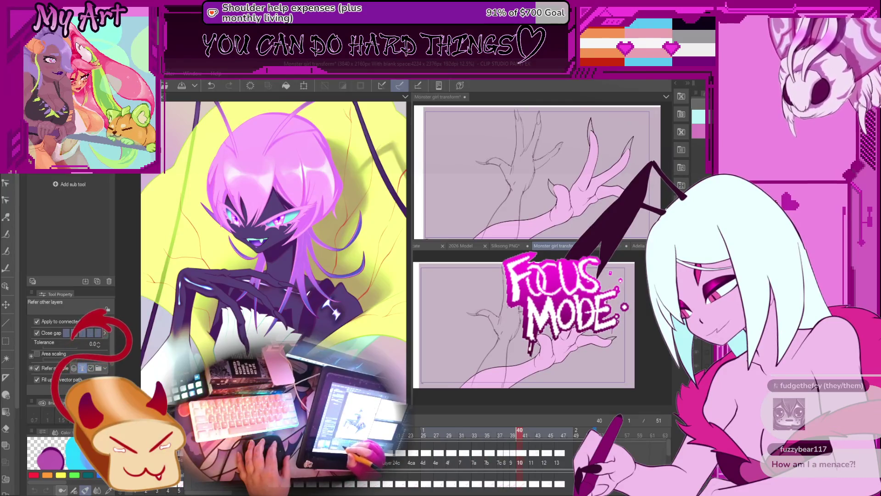
# Undo and restore the latest pink fill, then step ahead to frame 46.
pyautogui.press('Right')
pyautogui.press('Right')
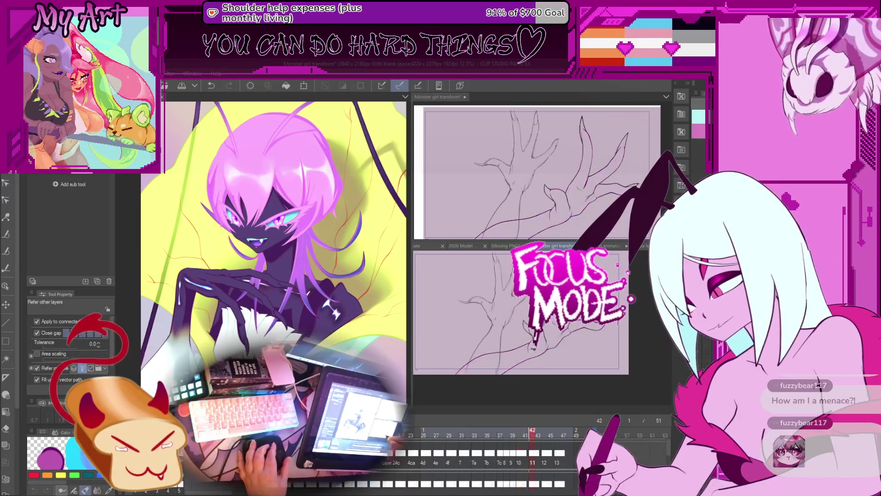
pyautogui.hotkey('ctrl', 'z')
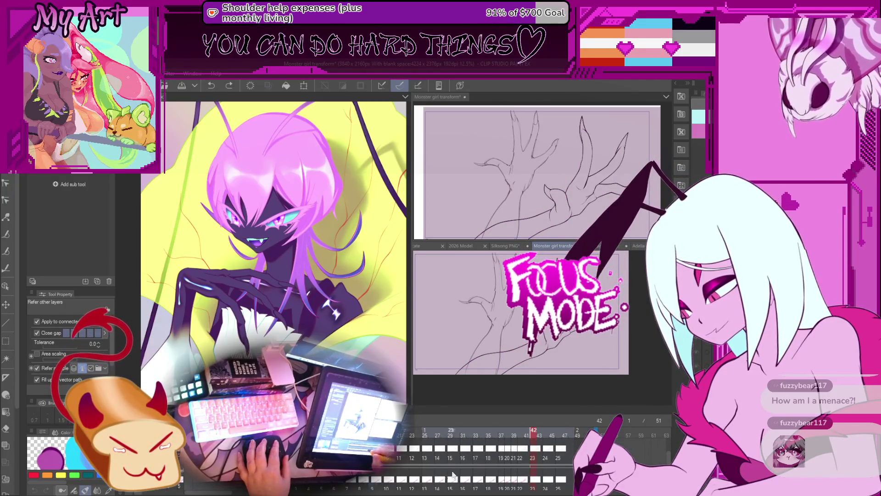
pyautogui.hotkey('ctrl', 'y')
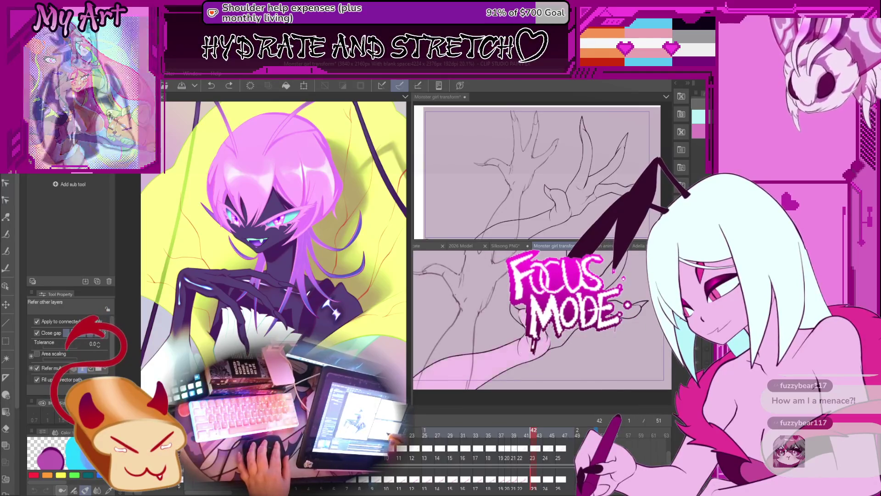
pyautogui.hotkey('ctrl', 'y')
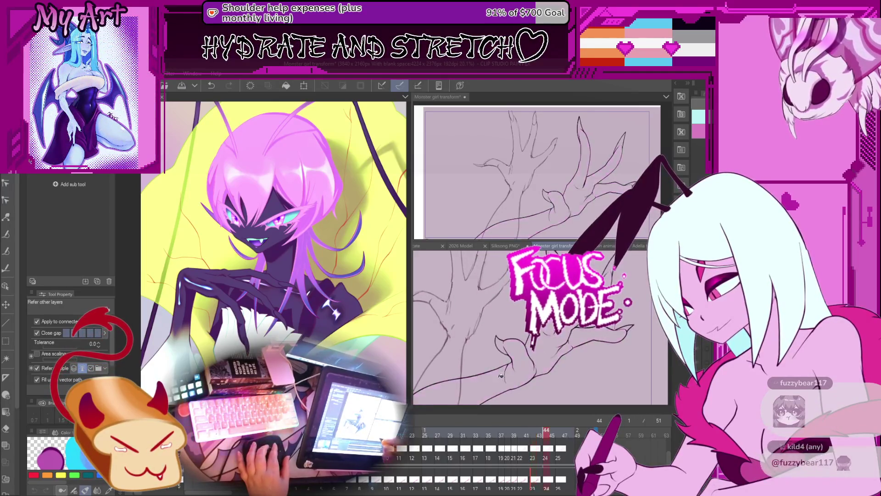
pyautogui.press('.')
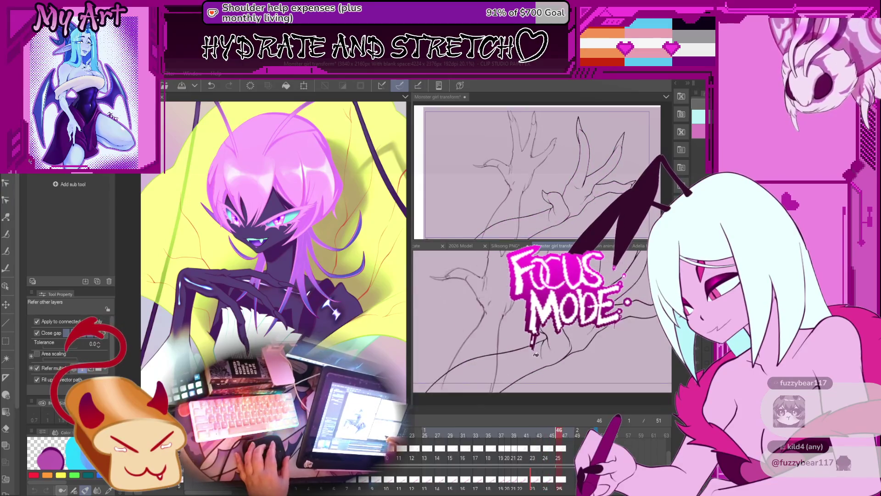
pyautogui.press('.')
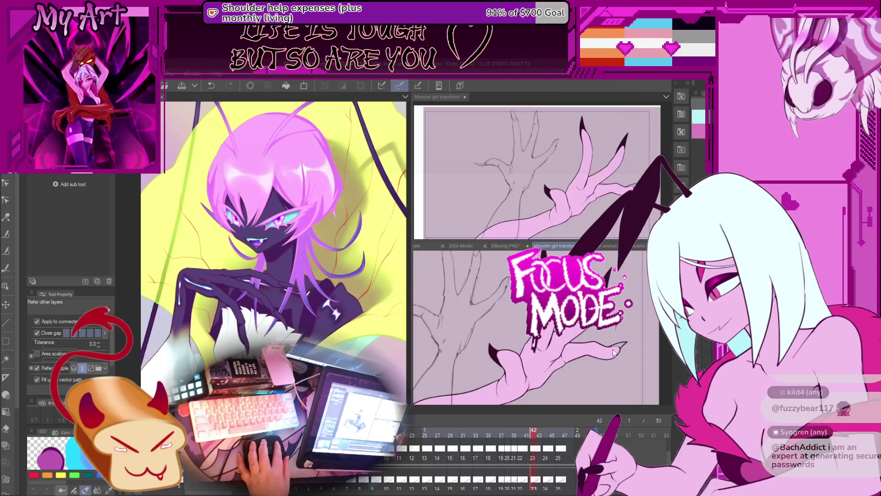
# Step back from frame 40 to frame 38, undoing the last change and rotating the canvas.
pyautogui.hotkey('ctrl', 'z')
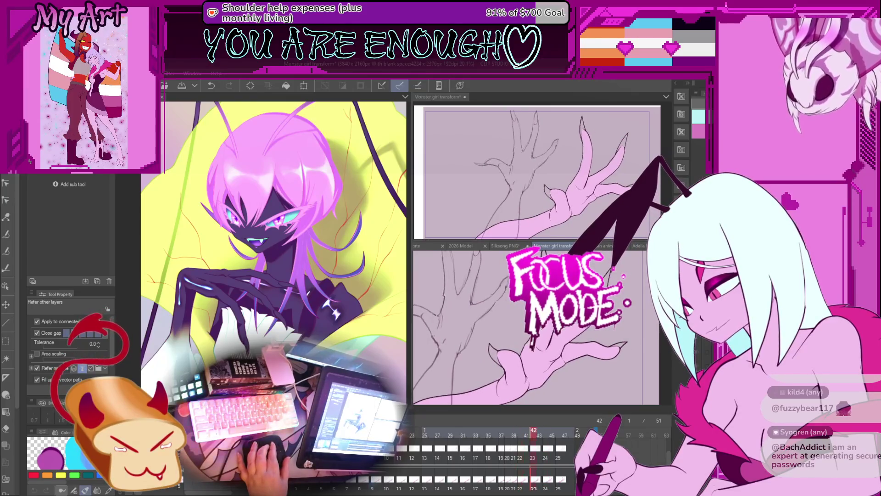
pyautogui.scroll(-1, 532, 475)
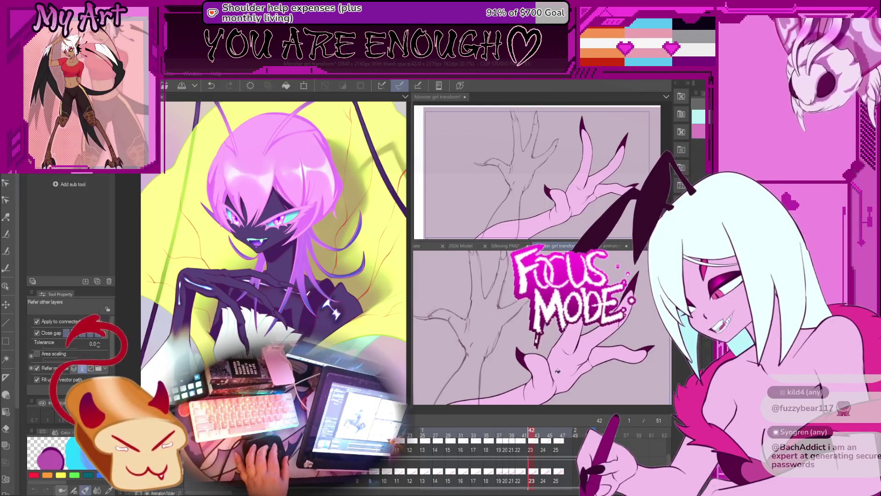
pyautogui.press('Left')
pyautogui.press('Left')
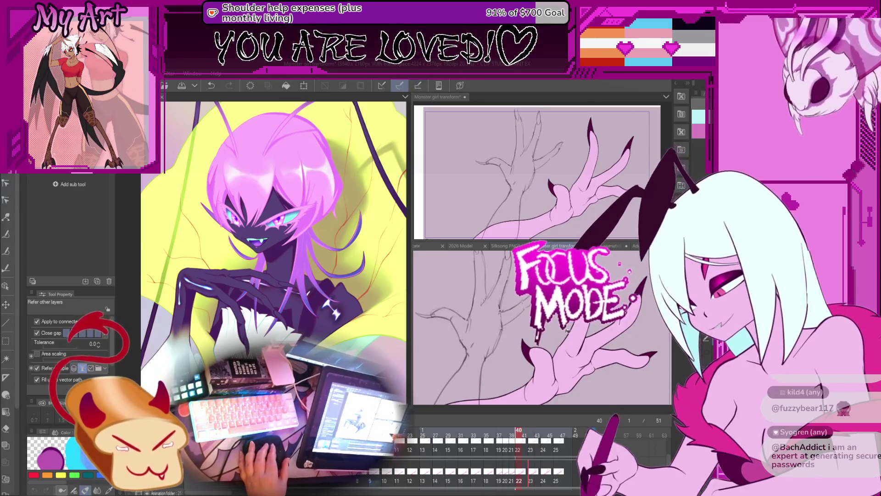
pyautogui.press('Left')
pyautogui.hotkey('ctrl', 'z')
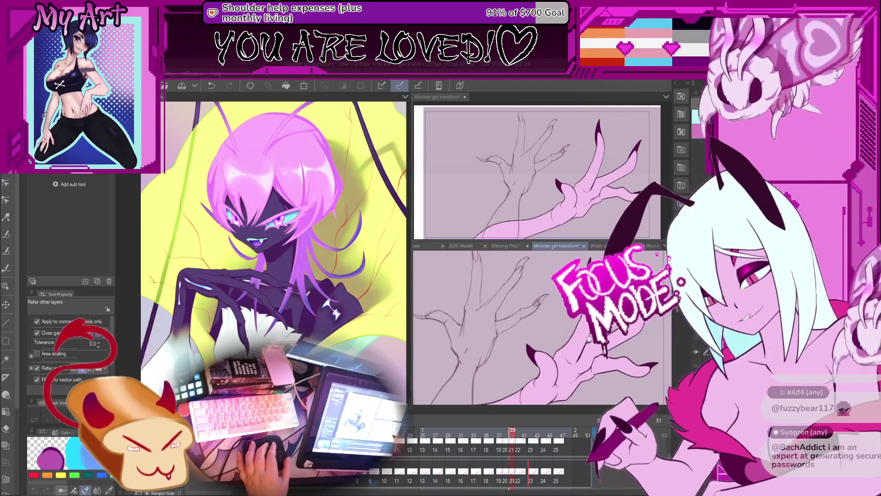
pyautogui.press('Left')
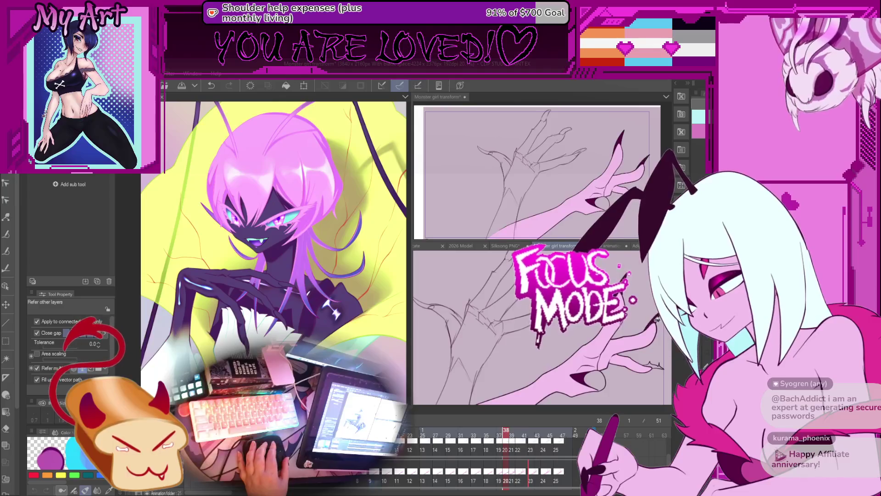
pyautogui.moveTo(658, 319); pyautogui.dragTo(642, 345)
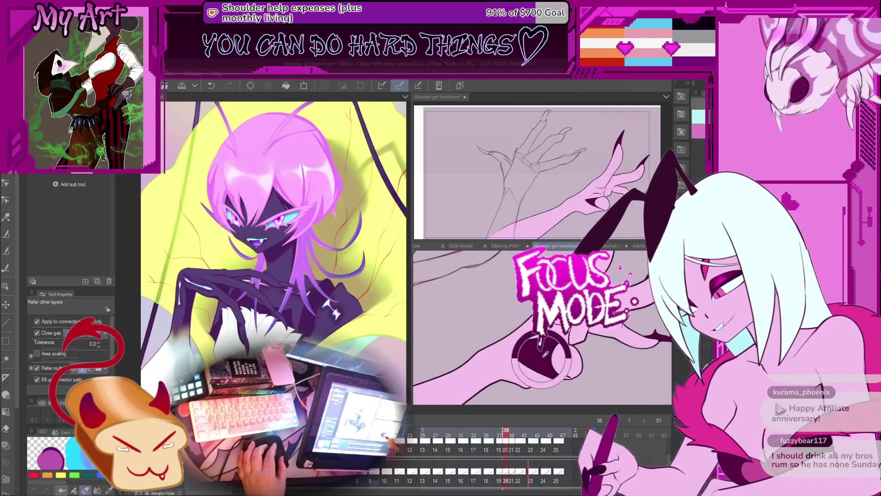
# Step back through the hand frames from 37 to frame 21, repositioning the view.
pyautogui.press('.')
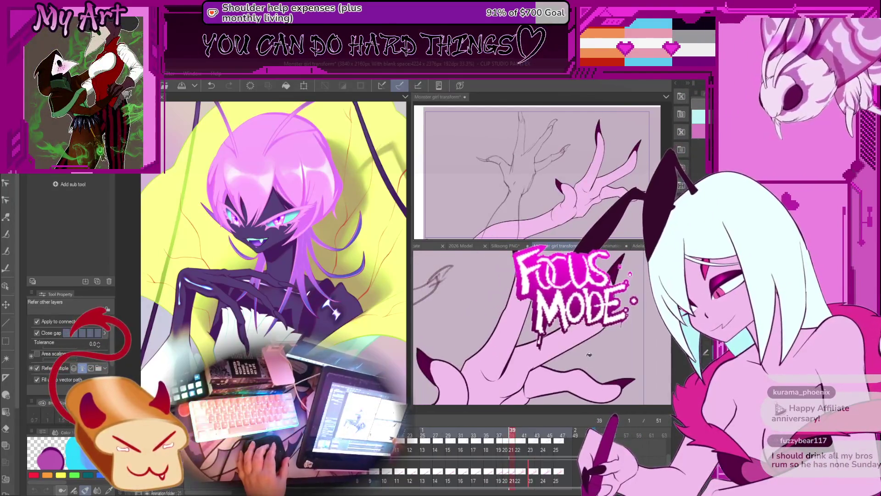
pyautogui.press(',')
pyautogui.press(',')
pyautogui.moveTo(565, 356)
pyautogui.mouseDown()
pyautogui.moveTo(590, 344)
pyautogui.moveTo(606, 358)
pyautogui.mouseUp()
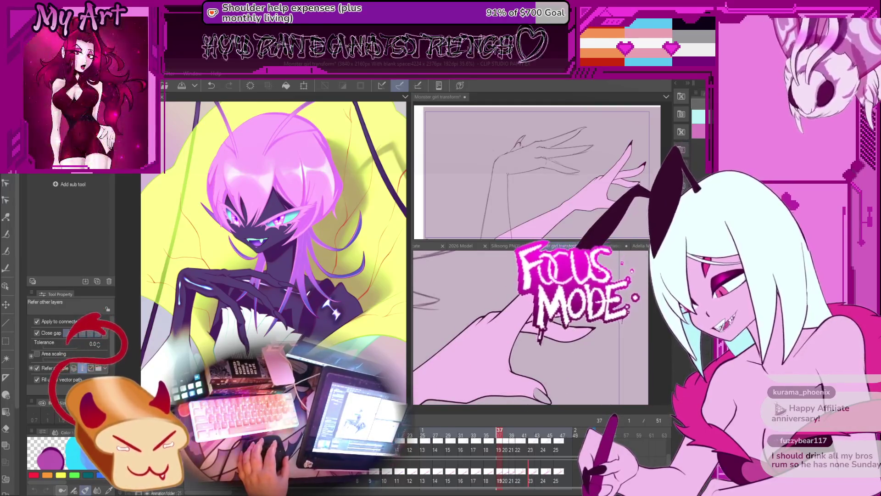
pyautogui.moveTo(540, 354); pyautogui.dragTo(546, 365)
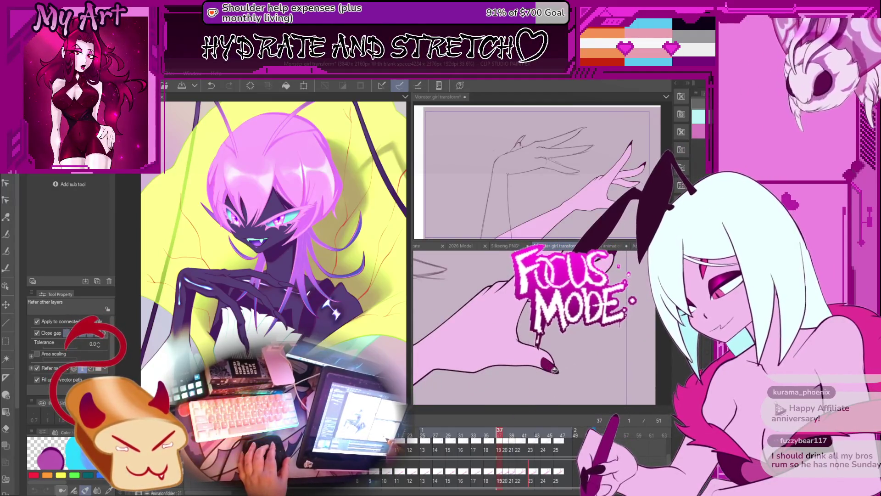
pyautogui.press(',')
pyautogui.moveTo(557, 333); pyautogui.dragTo(539, 344)
pyautogui.press(',')
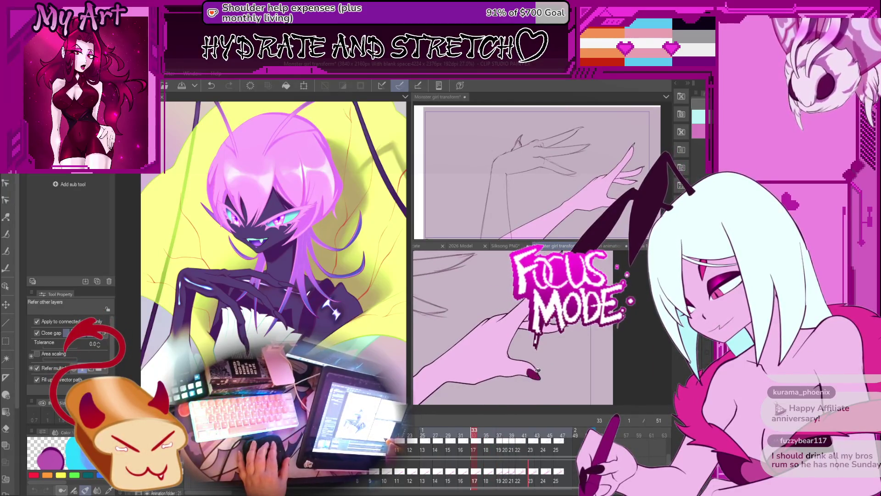
pyautogui.press(',')
pyautogui.press(',')
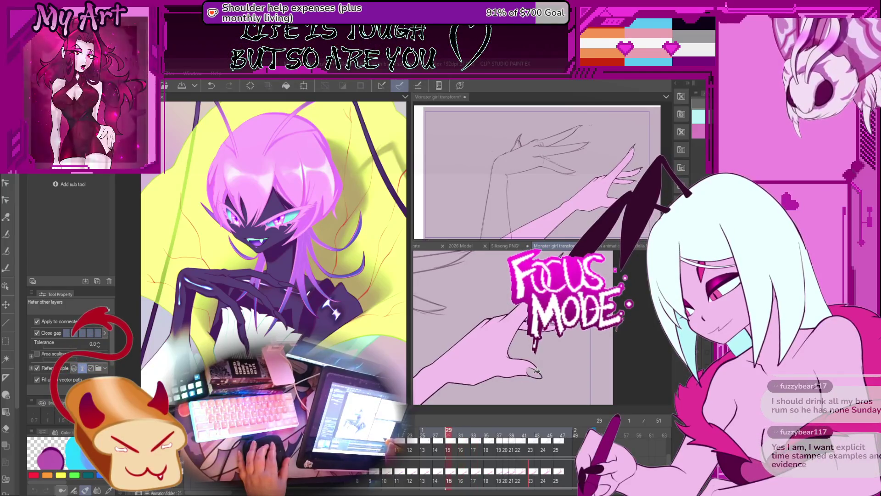
pyautogui.press(',')
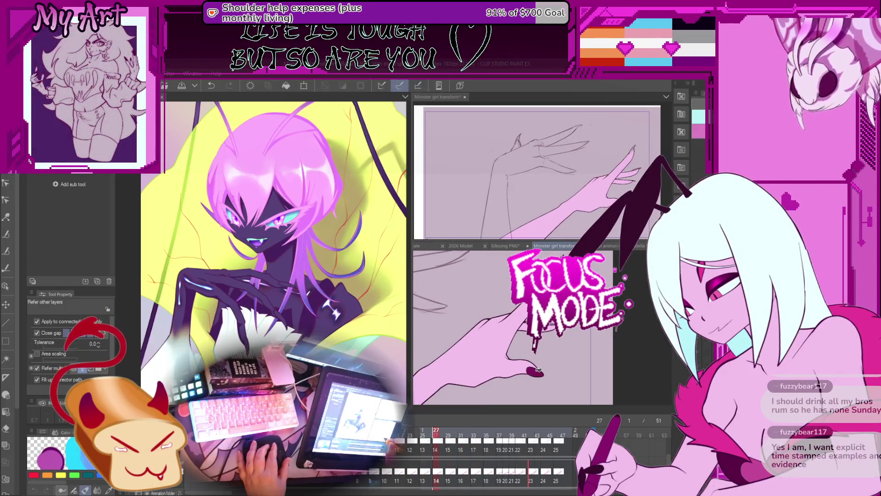
pyautogui.press(',')
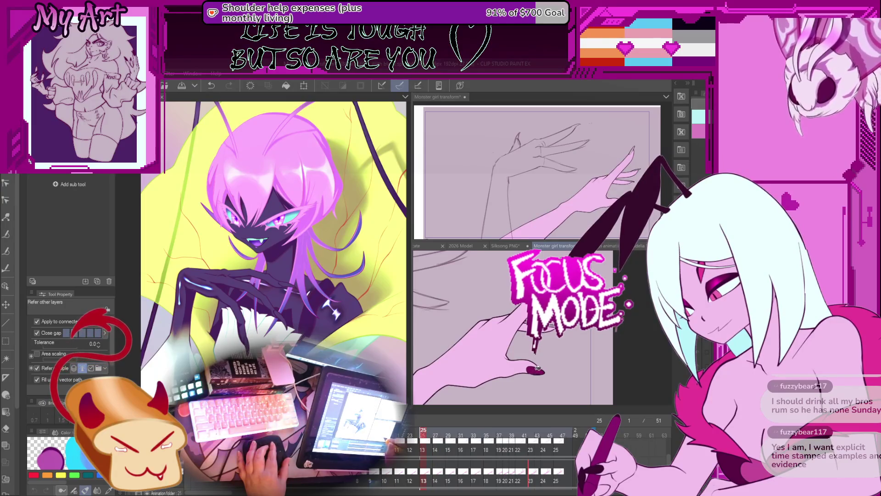
pyautogui.press(',')
pyautogui.press(',')
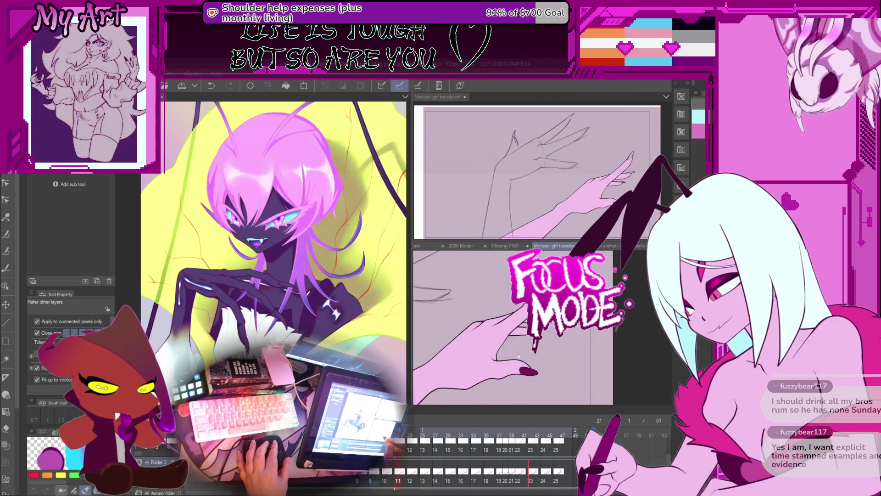
pyautogui.press(',')
pyautogui.press(',')
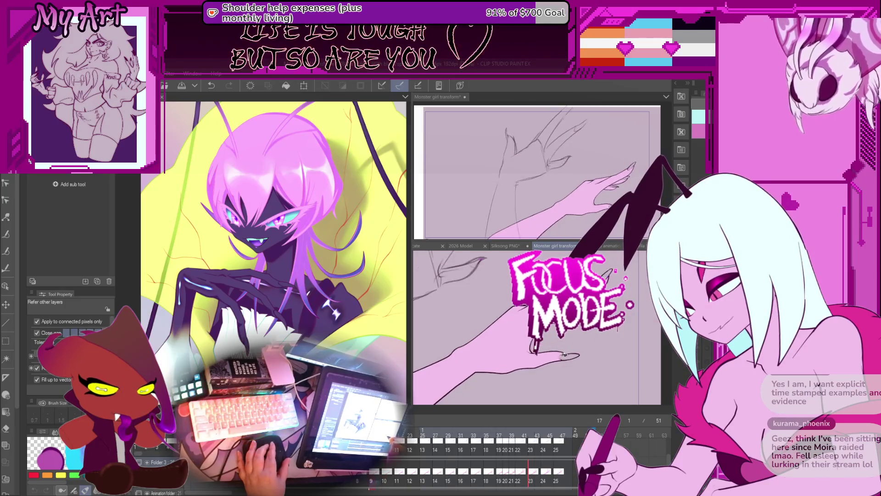
pyautogui.moveTo(537, 349)
pyautogui.mouseDown()
pyautogui.moveTo(647, 342)
pyautogui.moveTo(628, 350)
pyautogui.mouseUp()
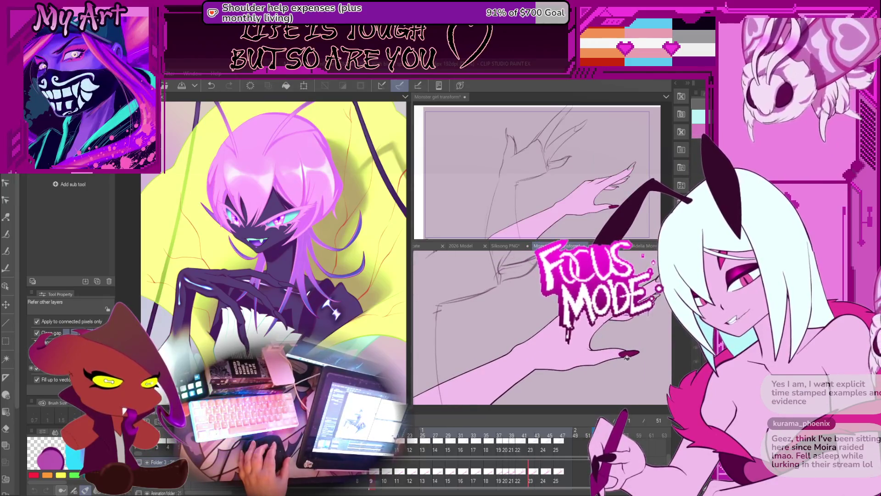
# Review the clawed-hand frames back to raised-fist frame 5, then open the Hecate artwork.
pyautogui.press('Left')
pyautogui.press('Left')
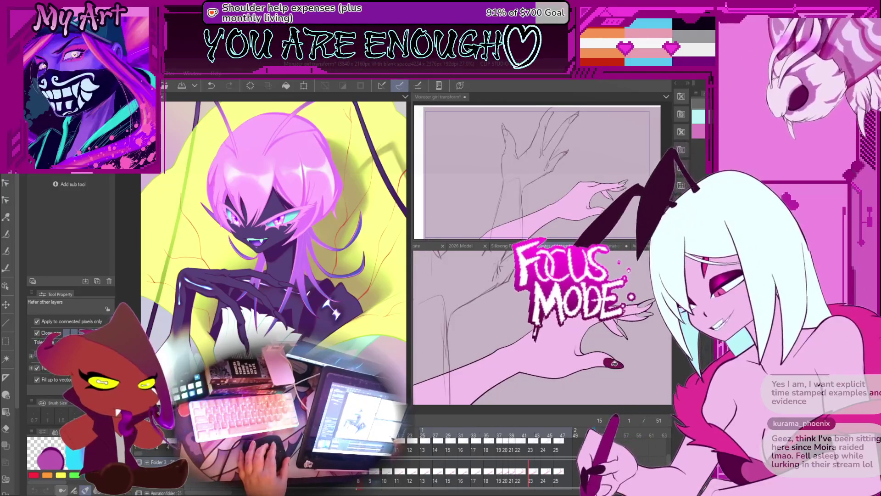
pyautogui.click(614, 364)
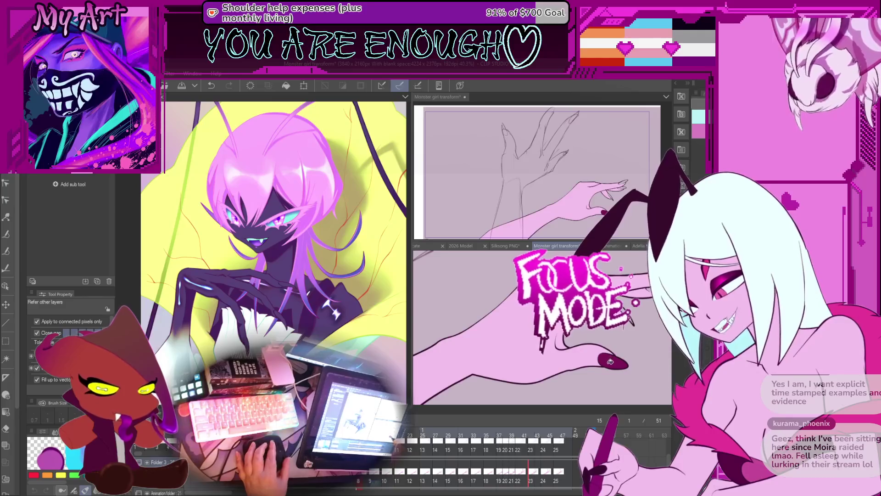
pyautogui.press('Left')
pyautogui.press('Left')
pyautogui.moveTo(539, 359)
pyautogui.mouseDown()
pyautogui.moveTo(607, 347)
pyautogui.moveTo(580, 354)
pyautogui.mouseUp()
pyautogui.press('Right')
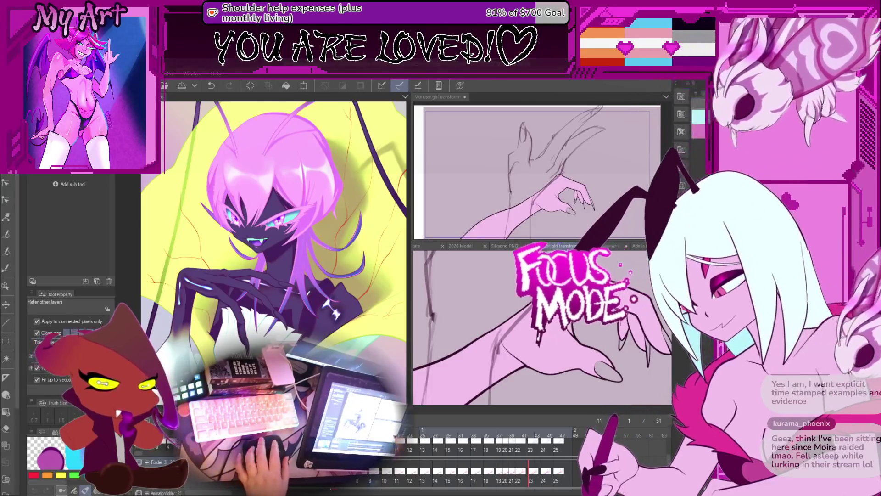
pyautogui.moveTo(616, 370); pyautogui.dragTo(550, 352)
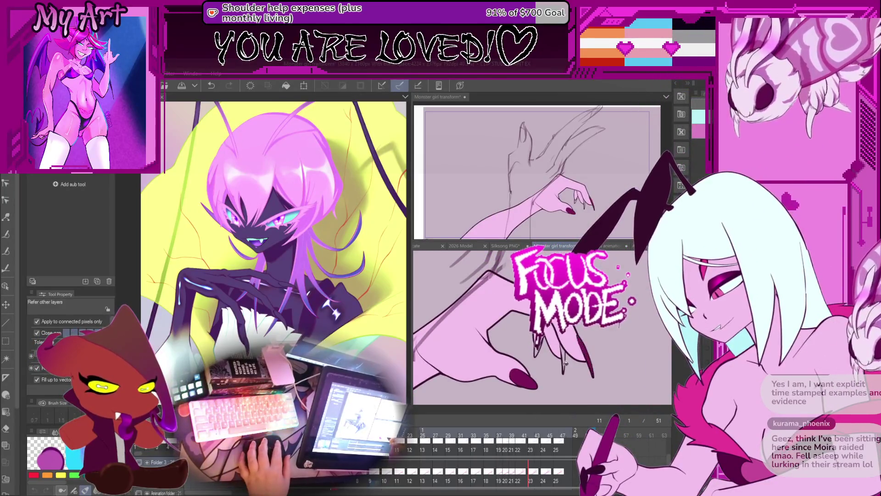
pyautogui.press('Left')
pyautogui.press('Left')
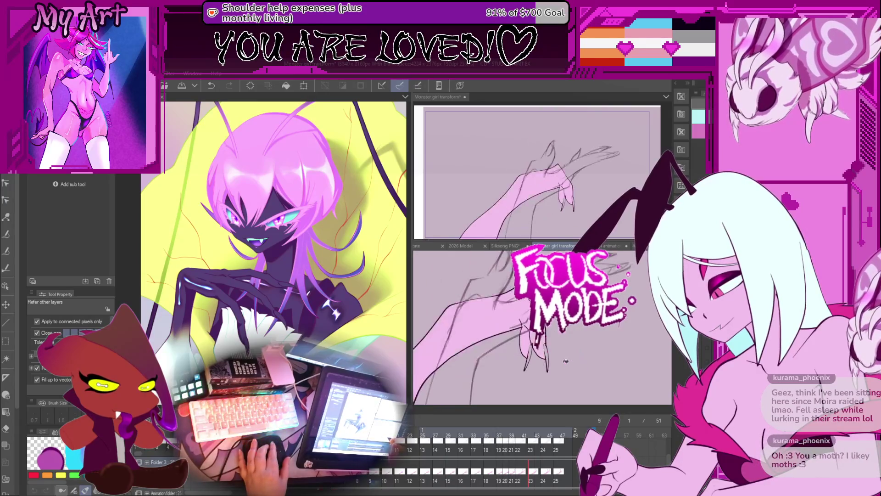
pyautogui.moveTo(549, 356); pyautogui.dragTo(563, 347)
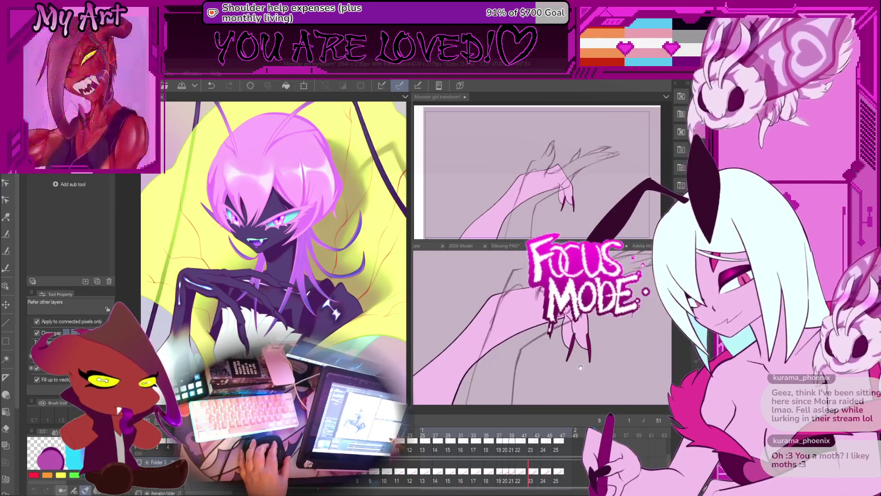
pyautogui.moveTo(573, 348); pyautogui.dragTo(569, 352)
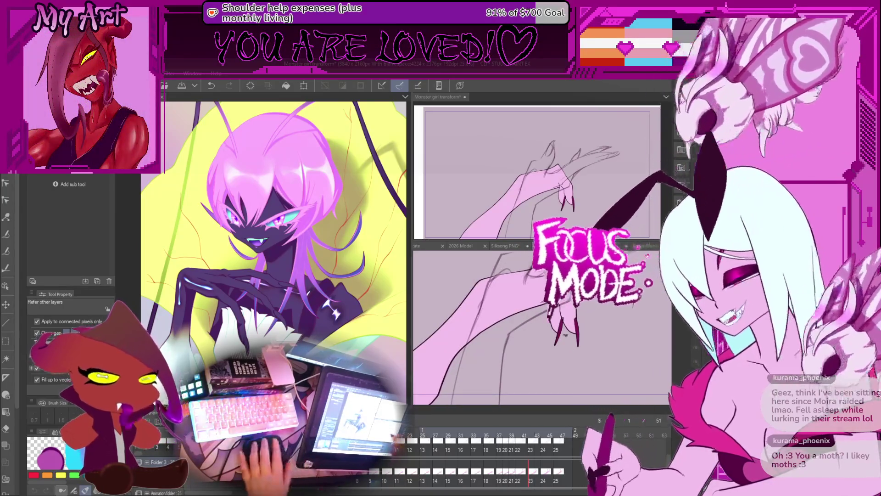
pyautogui.scroll(3, 570, 352)
pyautogui.press('Left')
pyautogui.press('Left')
pyautogui.press('Left')
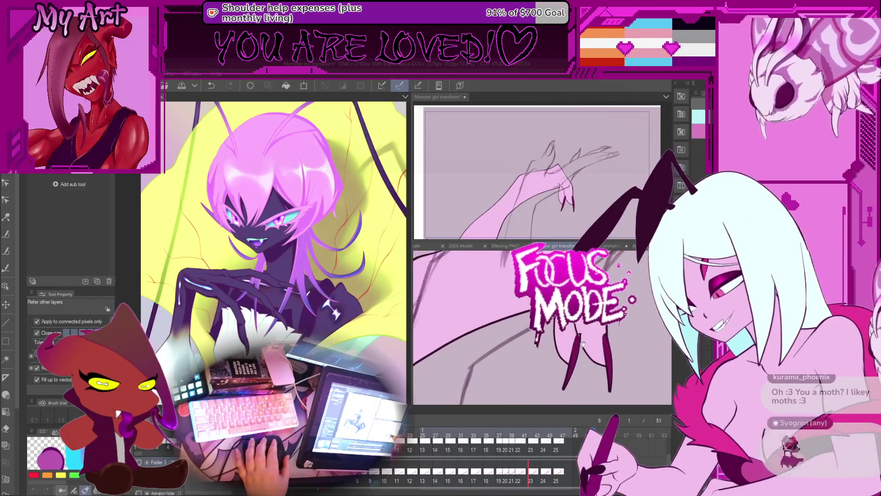
pyautogui.press('Right')
pyautogui.press('Right')
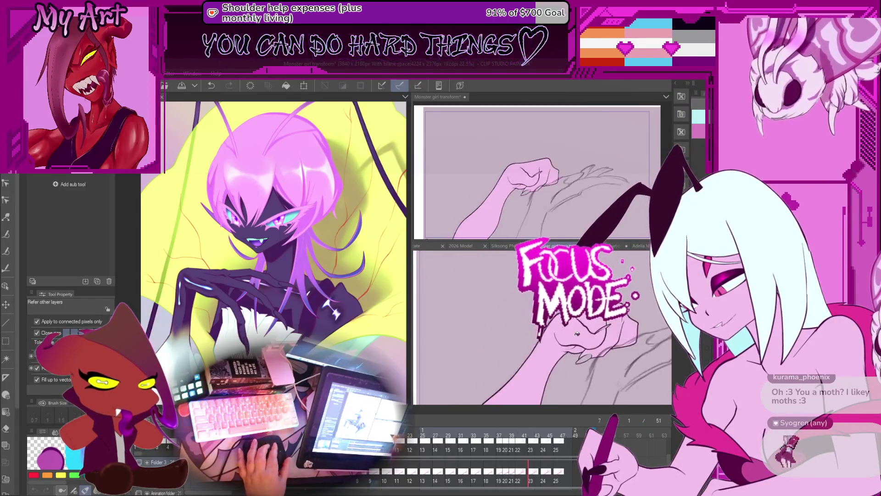
pyautogui.press('Left')
pyautogui.press('Left')
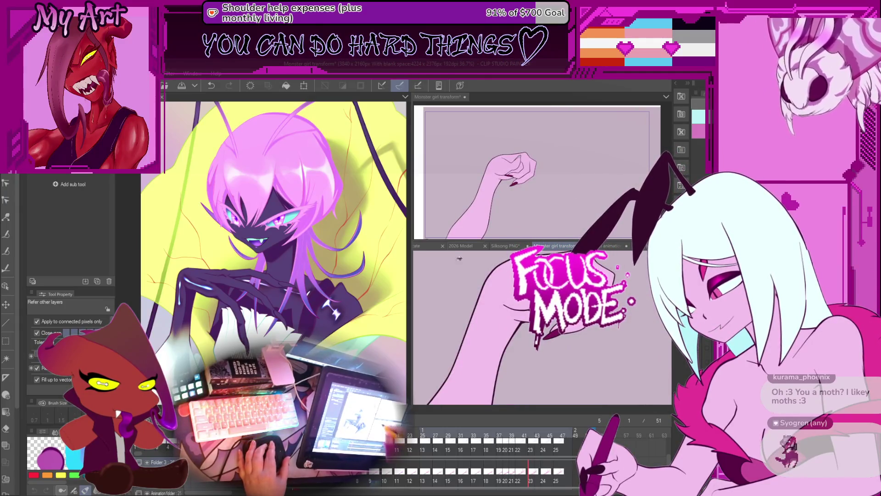
pyautogui.click(427, 245)
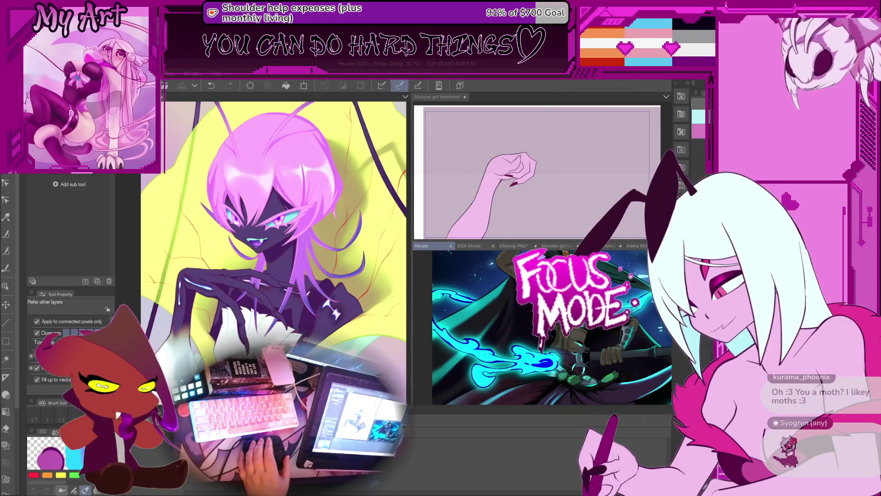
# Open the Adelia Ref sheet, resize the split panes, then return to the Monster girl transform tab.
pyautogui.click(632, 246)
pyautogui.moveTo(541, 242); pyautogui.dragTo(541, 143)
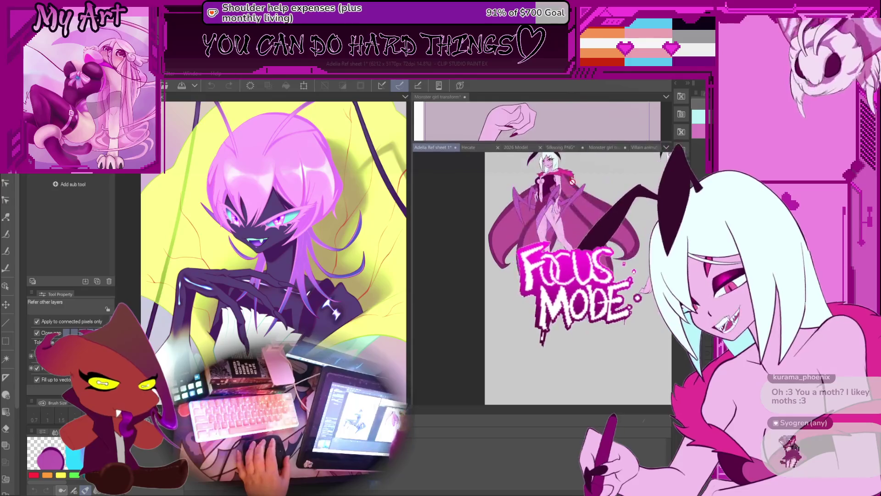
pyautogui.scroll(3, 541, 276)
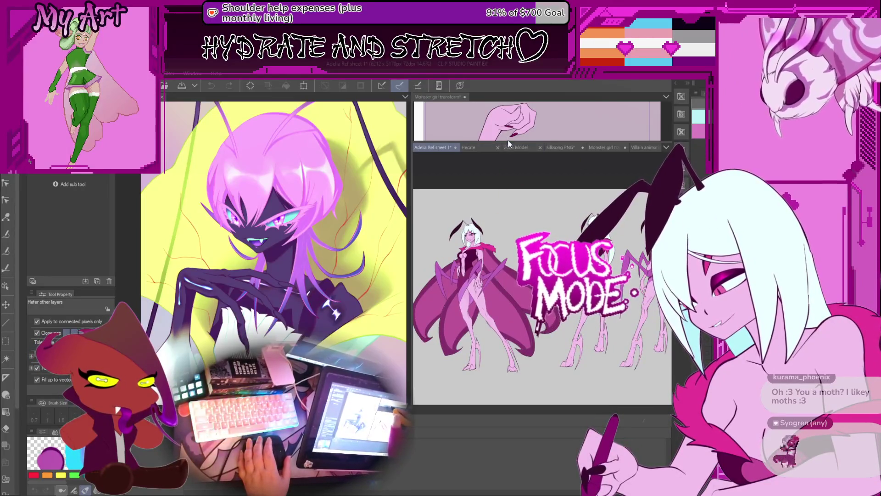
pyautogui.moveTo(508, 142); pyautogui.dragTo(512, 242)
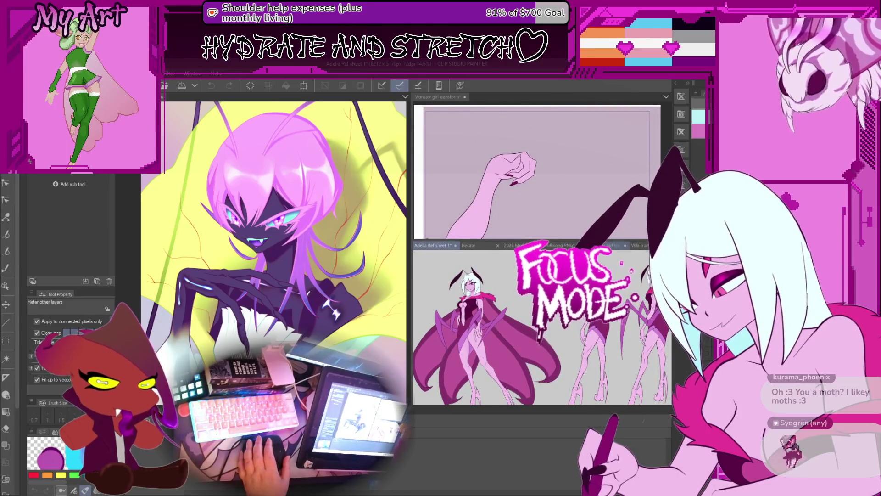
pyautogui.click(615, 247)
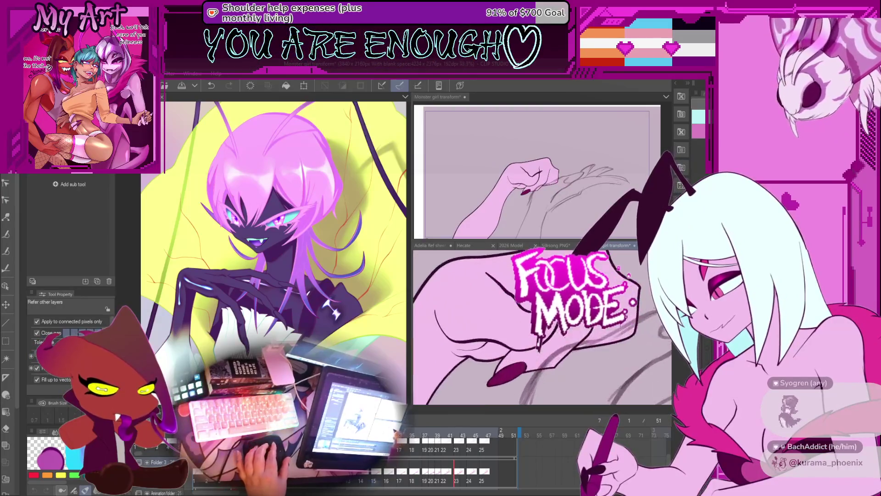
# Undo an accidental dark magenta fill on frame 16 and the last hand lineart change.
pyautogui.moveTo(616, 342)
pyautogui.mouseDown()
pyautogui.moveTo(510, 278)
pyautogui.moveTo(542, 304)
pyautogui.mouseUp()
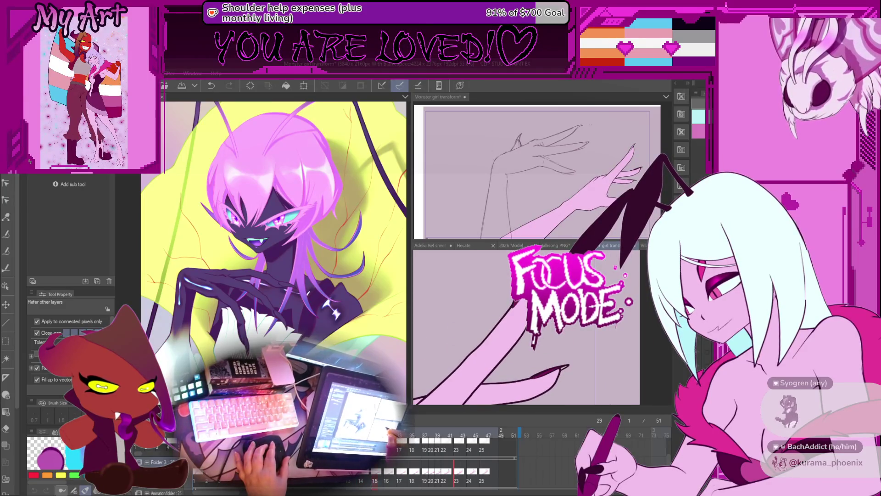
pyautogui.click(537, 365)
pyautogui.hotkey('ctrl', 'z')
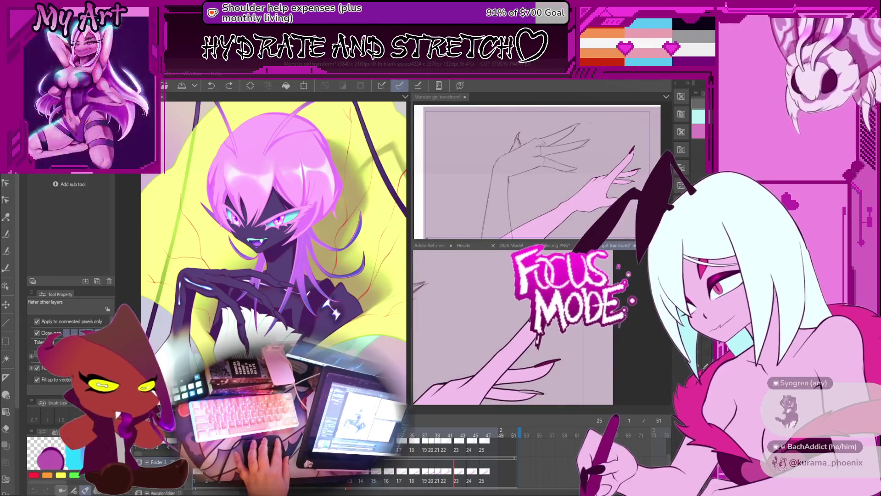
pyautogui.moveTo(507, 343); pyautogui.dragTo(553, 343)
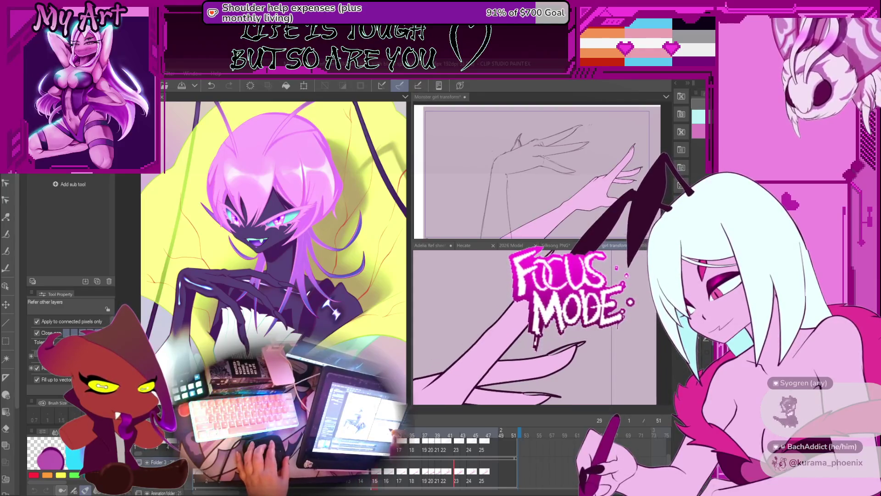
pyautogui.hotkey('ctrl', 'z')
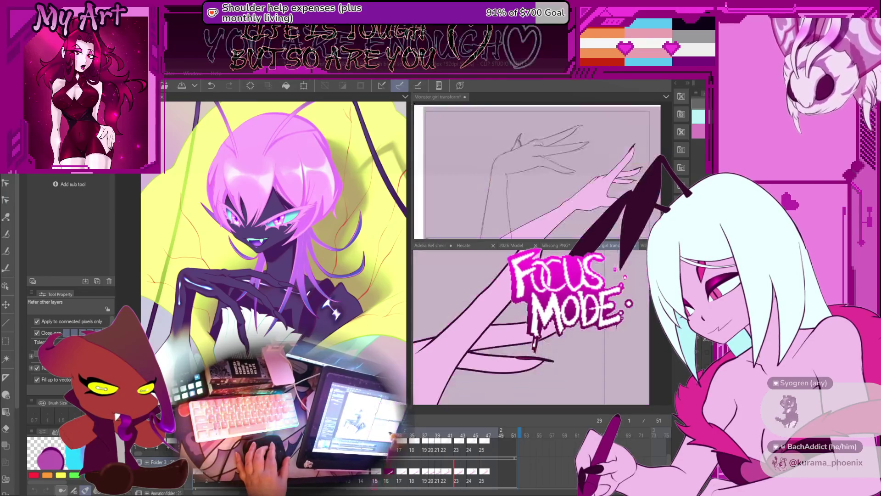
# Undo the dark magenta fill and review frames 16 to 18, adjusting zoom and rotation.
pyautogui.hotkey('ctrl', 'z')
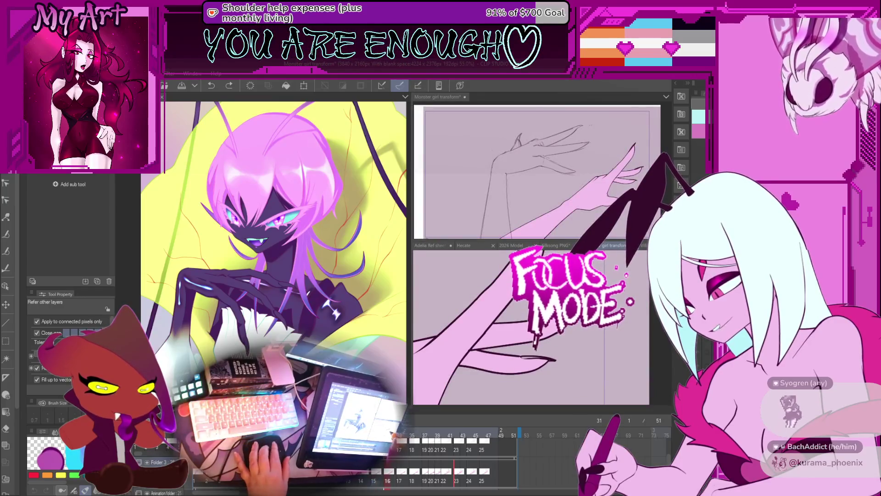
pyautogui.press('Right')
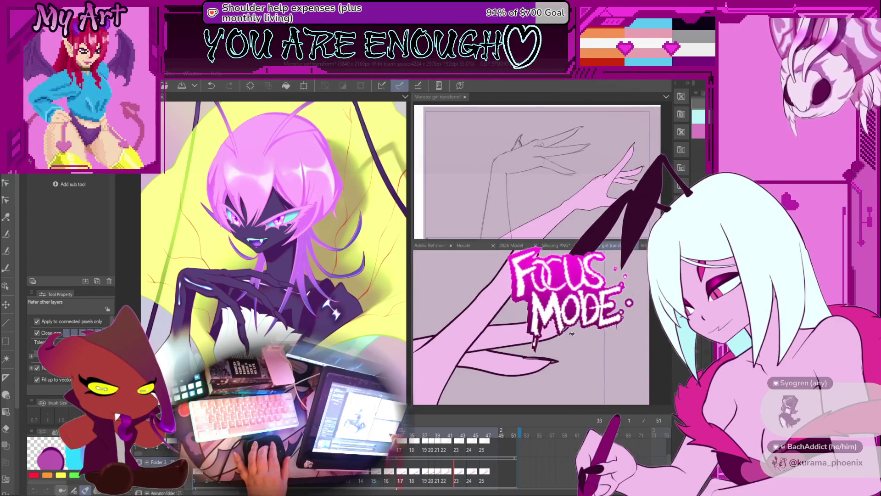
pyautogui.scroll(5, 538, 356)
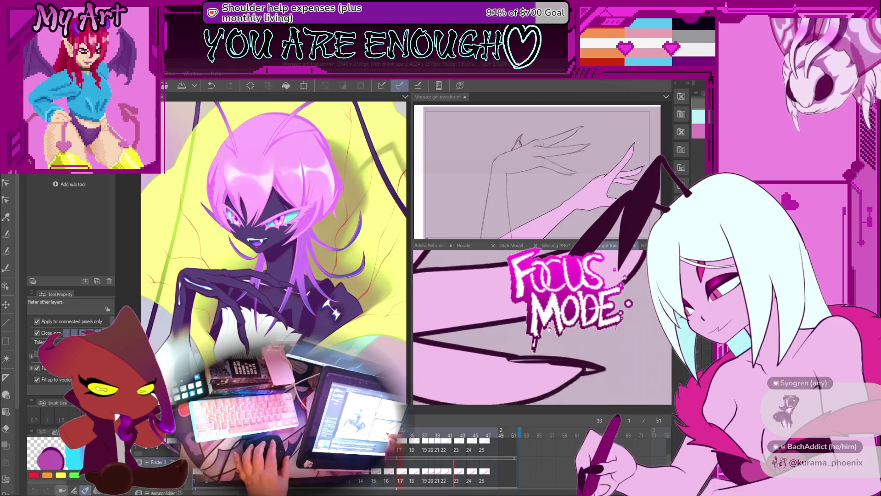
pyautogui.press('-')
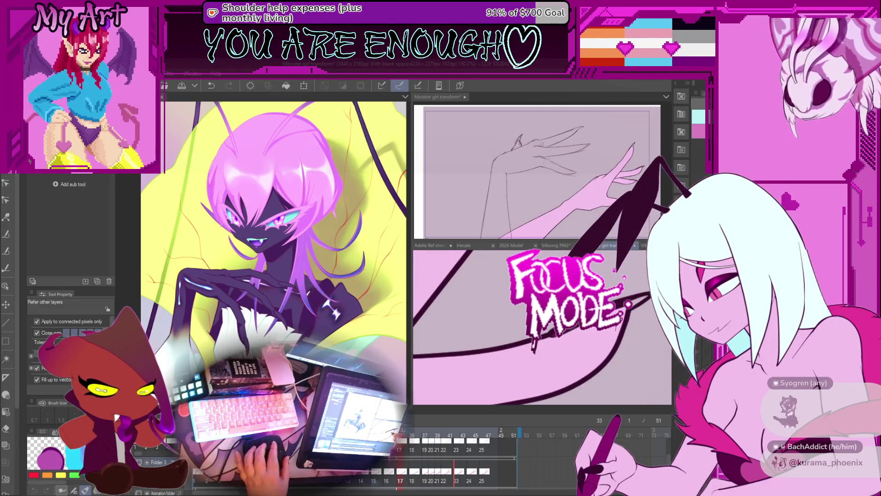
pyautogui.press('-')
pyautogui.press('-')
pyautogui.press('-')
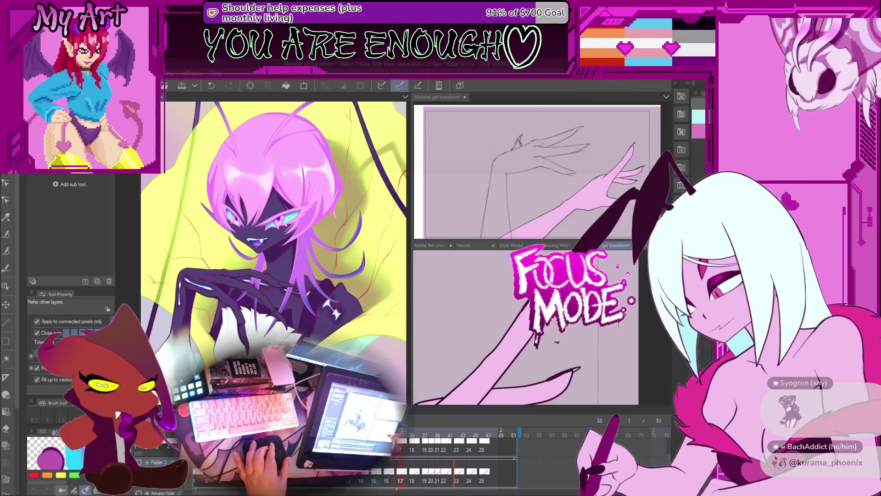
pyautogui.press('Right')
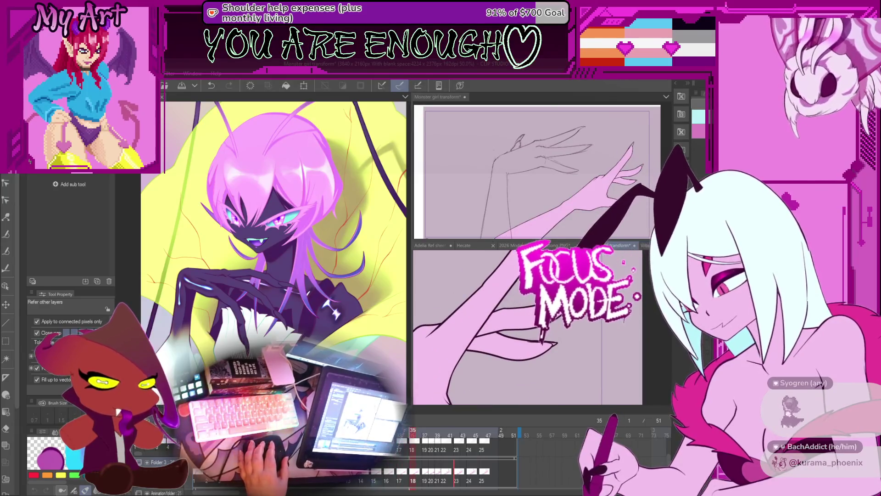
pyautogui.press('+')
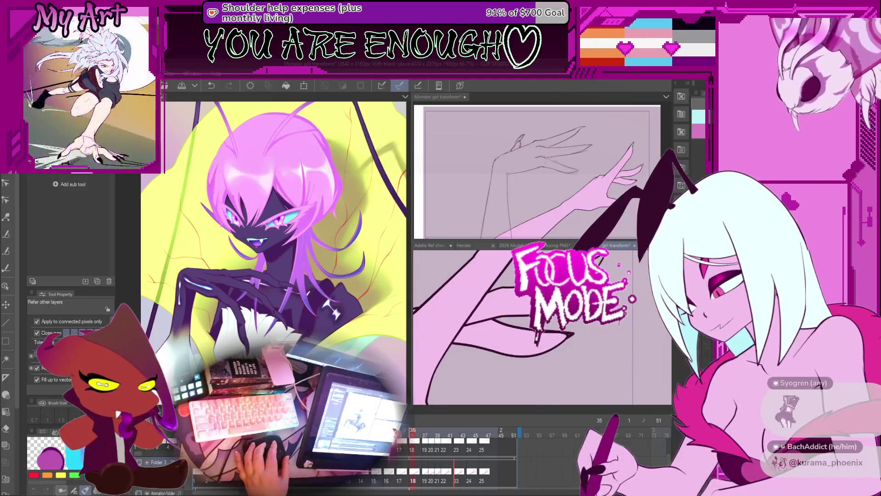
pyautogui.press('-')
pyautogui.press('-')
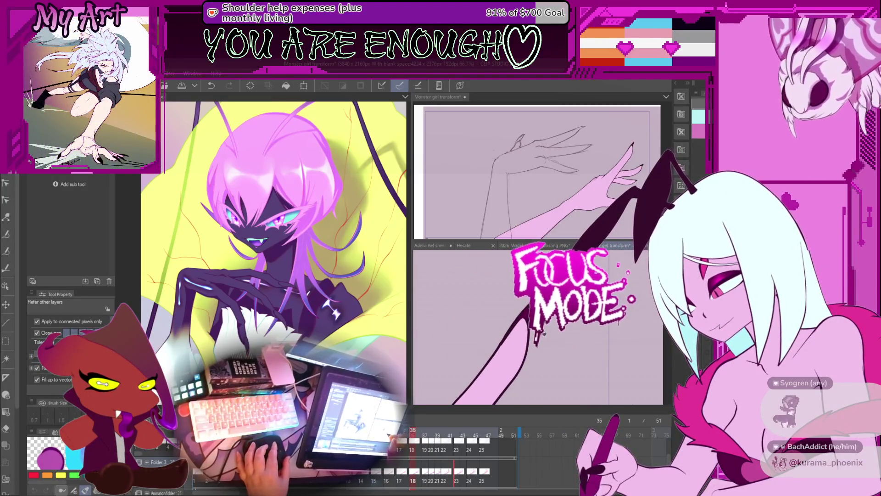
pyautogui.press('Left')
pyautogui.press('-')
pyautogui.press('-')
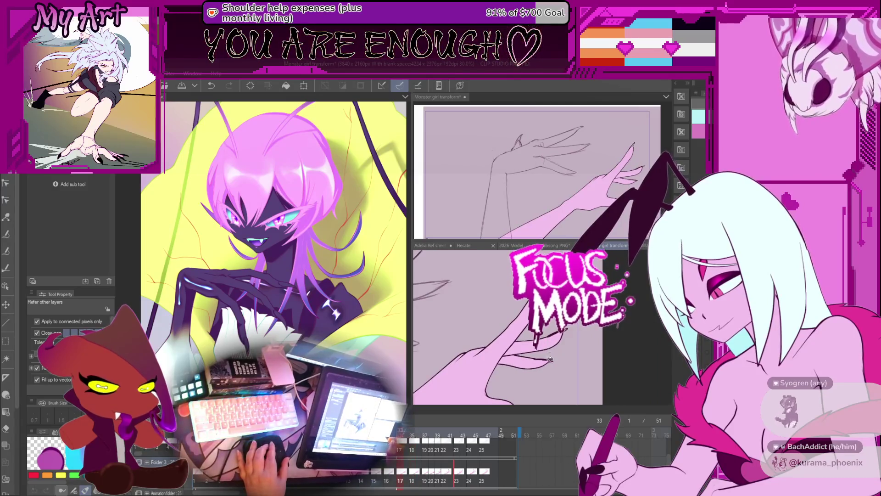
pyautogui.press('+')
pyautogui.press('Left')
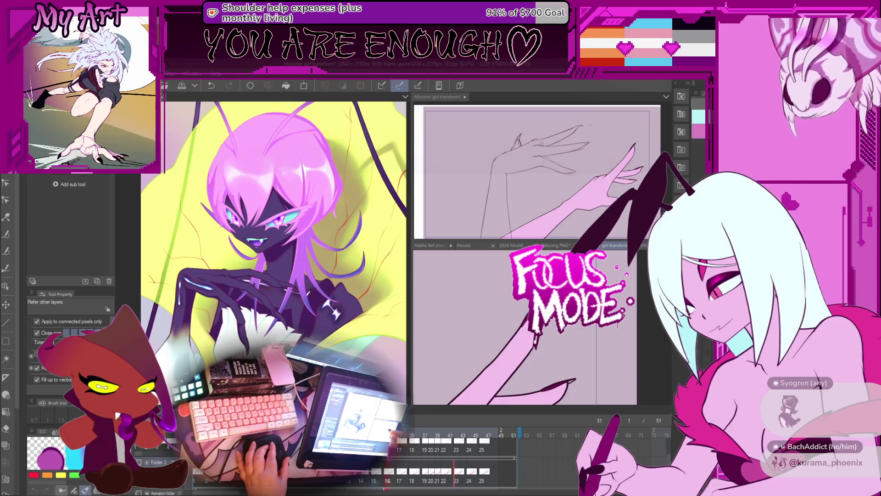
# Redraw a line on the frame-16 hand lineart with the G-pen, then advance to frame 37.
pyautogui.press('+')
pyautogui.press('+')
pyautogui.hotkey('ctrl', 'z')
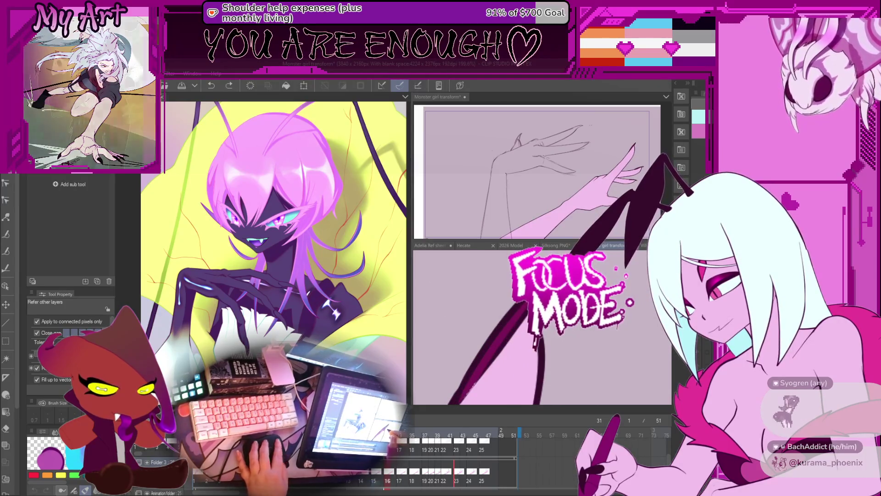
pyautogui.press('p')
pyautogui.moveTo(525, 316); pyautogui.dragTo(523, 305)
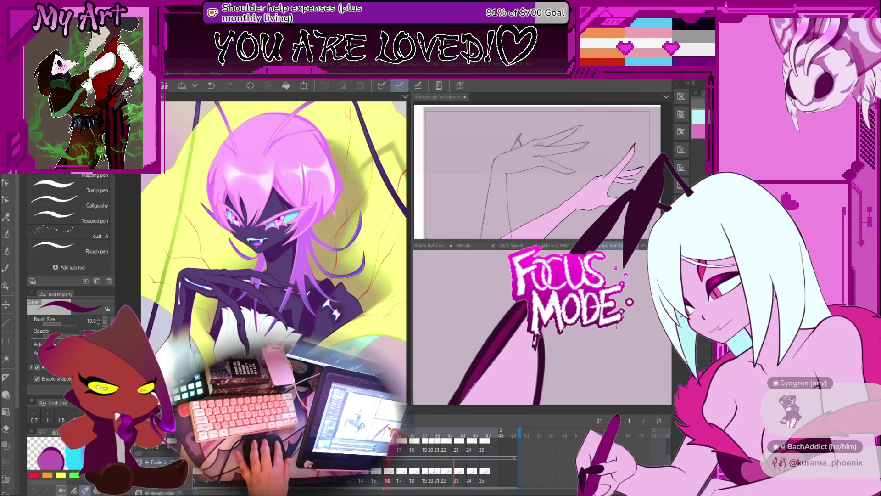
pyautogui.press('g')
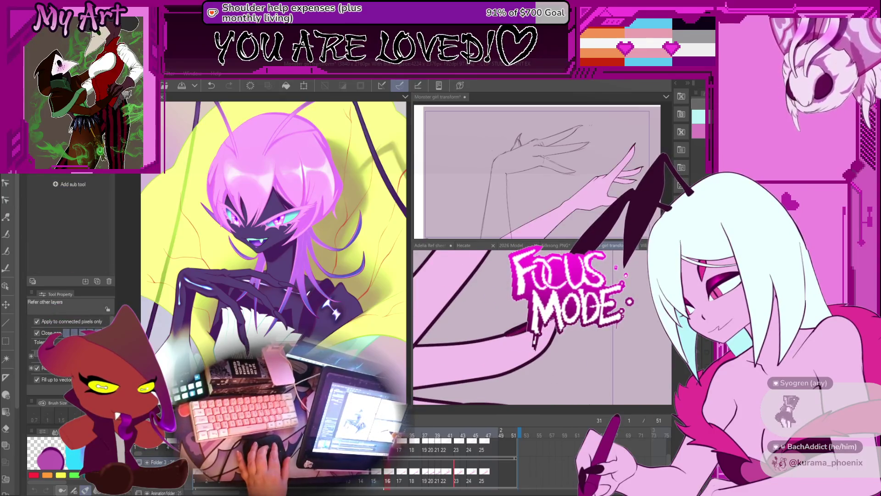
pyautogui.press('Right')
pyautogui.press('Right')
pyautogui.press('Right')
pyautogui.press('Right')
pyautogui.press('Right')
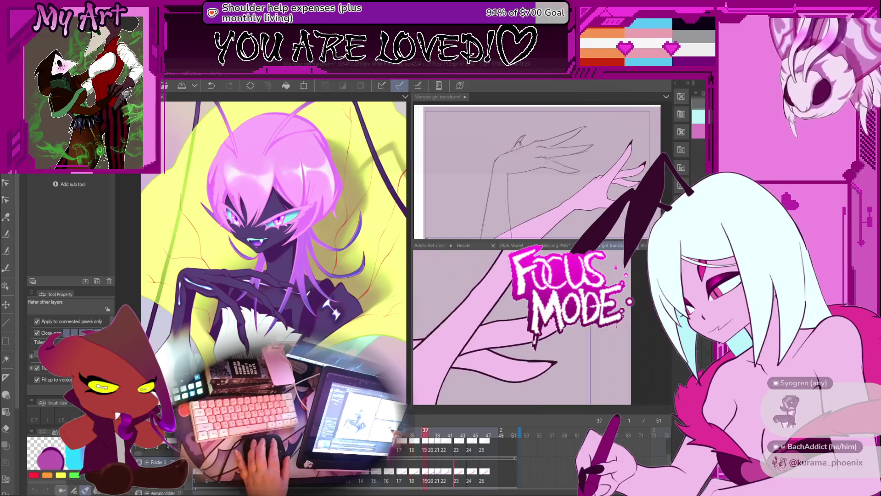
pyautogui.press('Right')
pyautogui.press('Right')
pyautogui.press('Right')
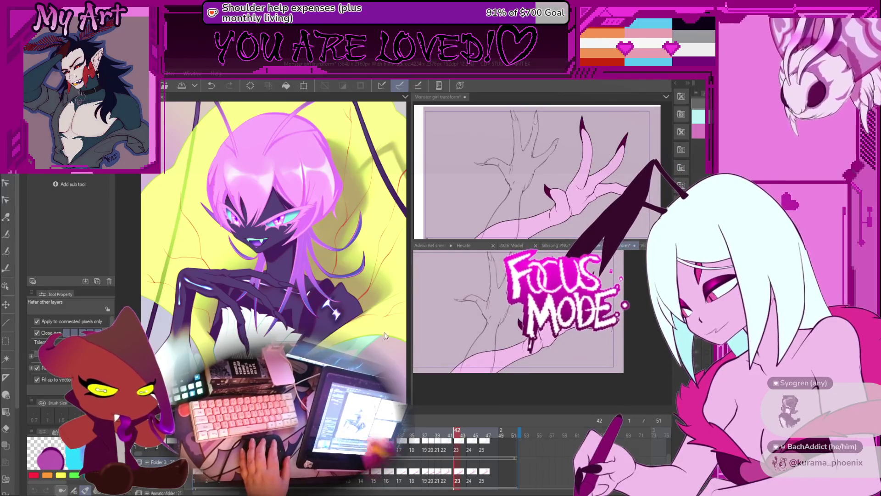
# Save the animation file and play it back once to review.
pyautogui.hotkey('ctrl', 's')
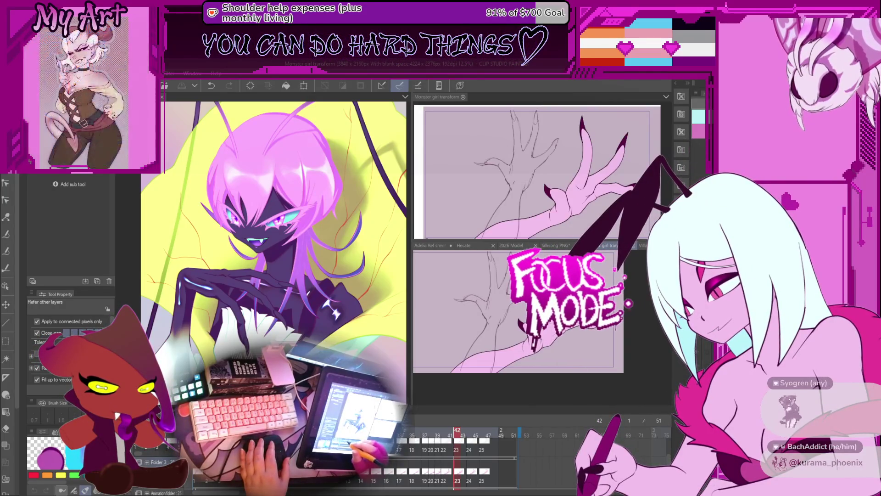
pyautogui.press('space')
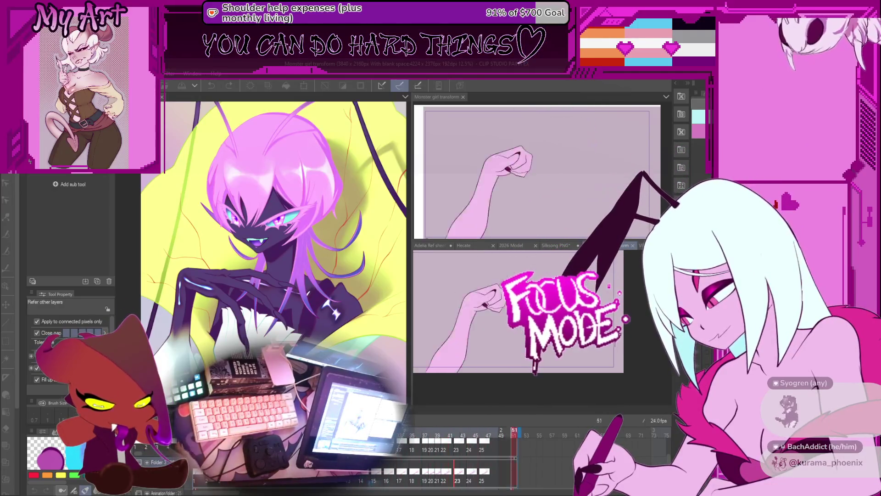
pyautogui.press('space')
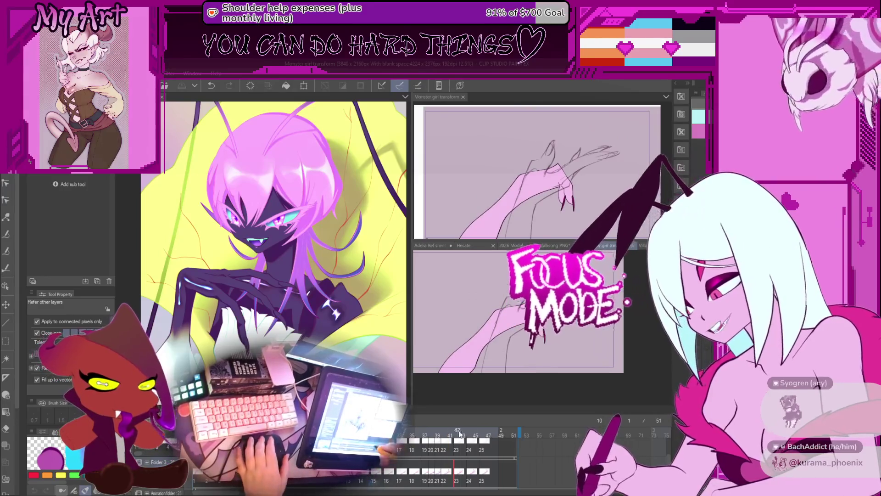
# Jump to frame 46, enlarge the second canvas view, step back to frame 40 and replay on loop.
pyautogui.click(483, 431)
pyautogui.moveTo(532, 373); pyautogui.dragTo(544, 404)
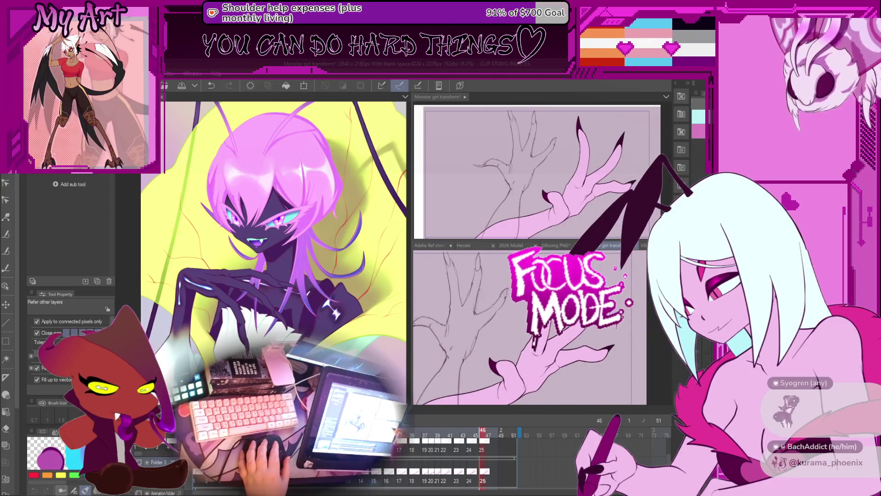
pyautogui.press('Left')
pyautogui.press('Left')
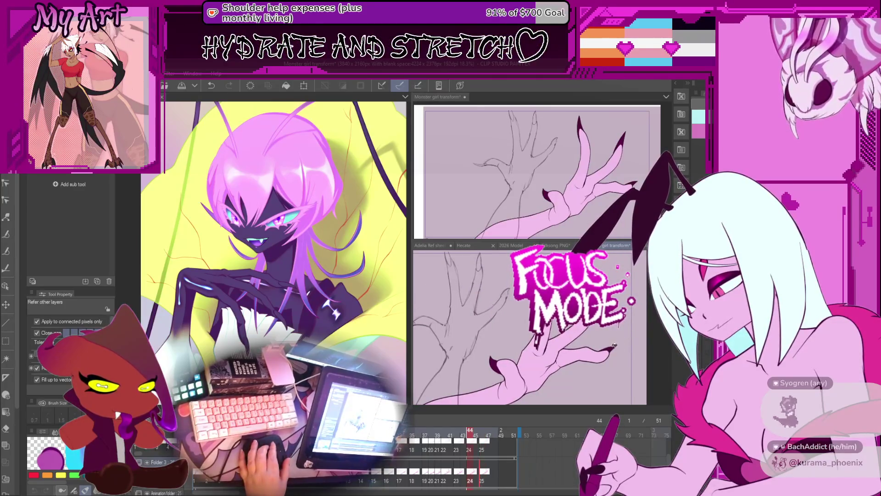
pyautogui.press('Left')
pyautogui.press('Left')
pyautogui.press('Left')
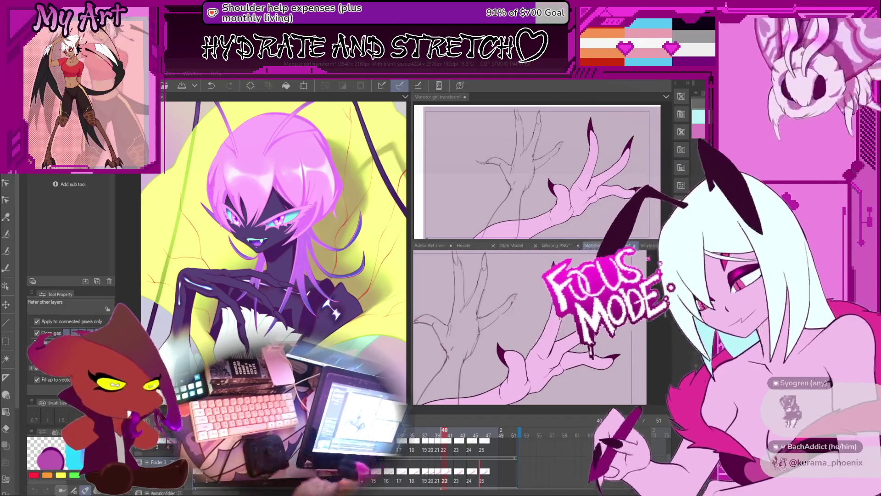
pyautogui.press('space')
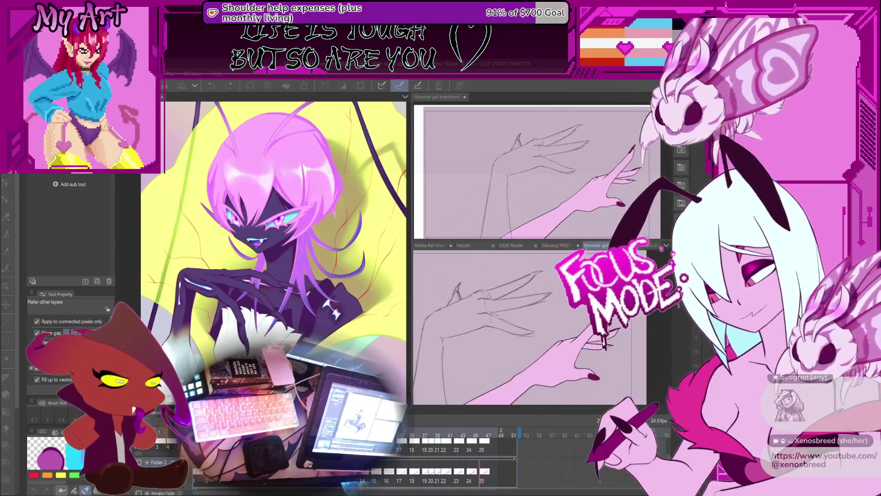
pyautogui.press('Return')
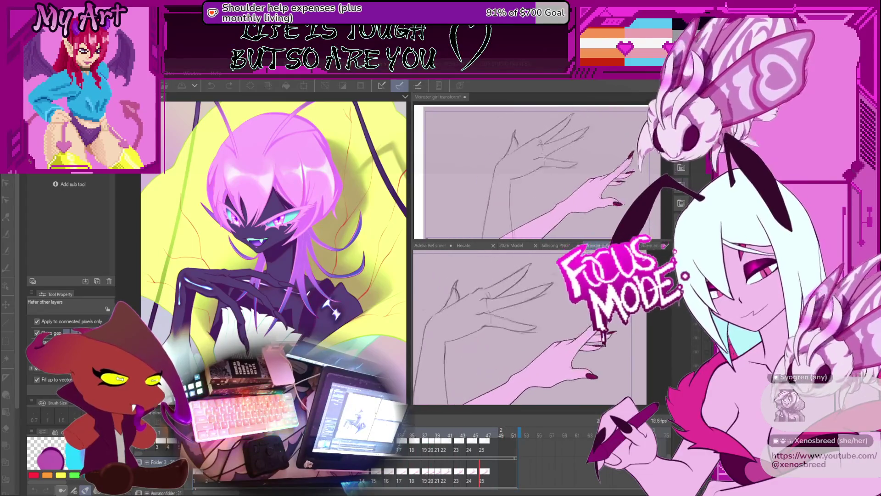